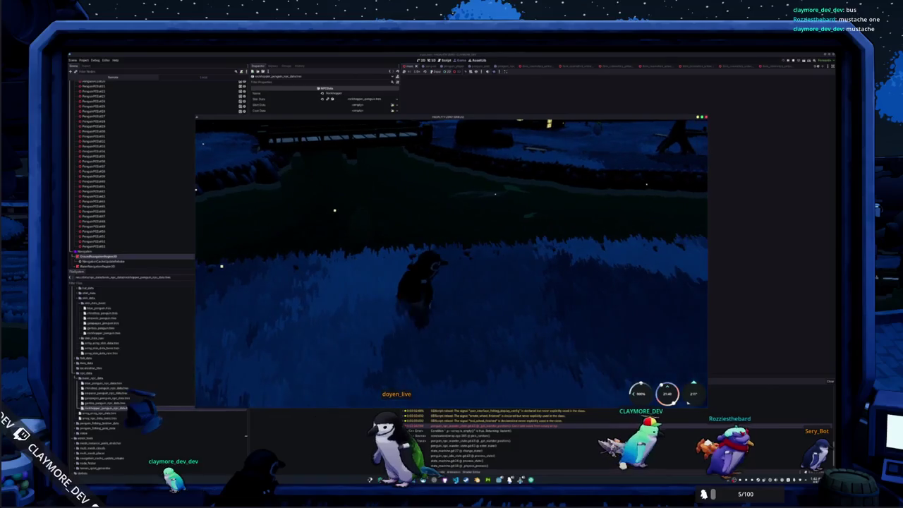
Swing the game camera around the bridge, the lit houses and the village
key(w)
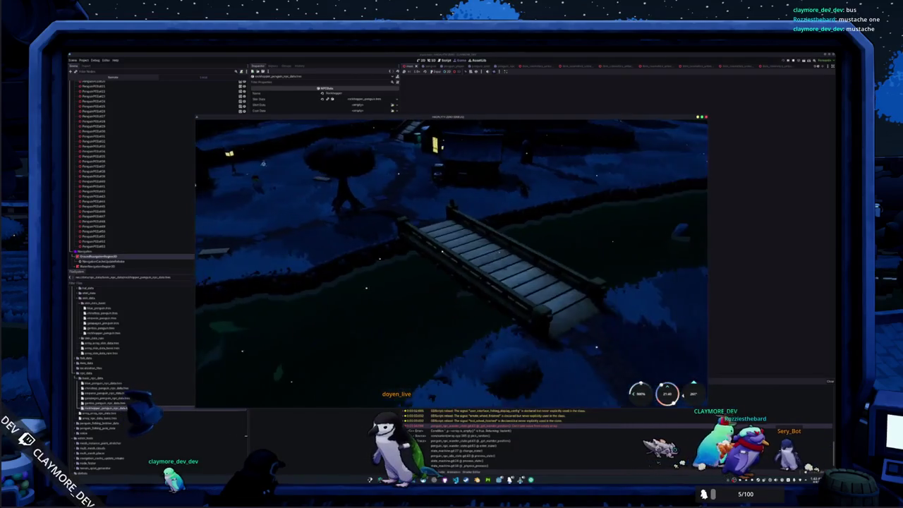
key(d)
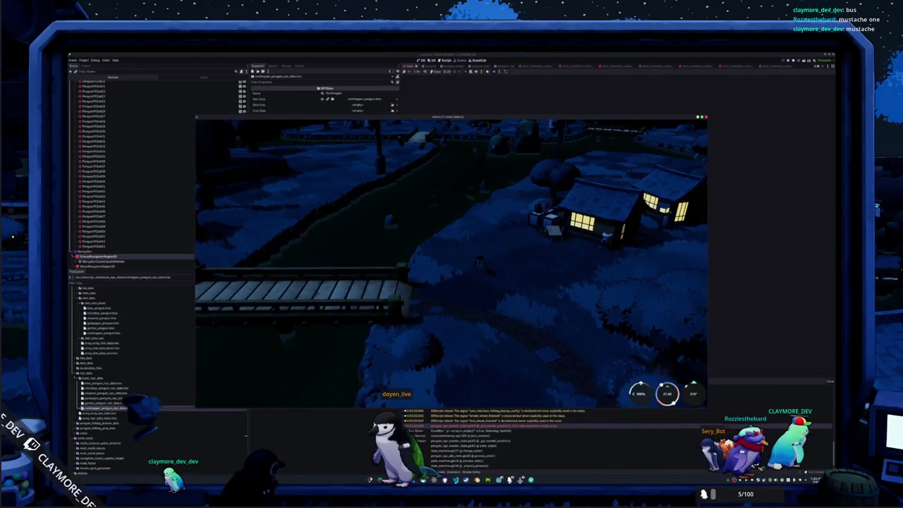
key(a)
key(d)
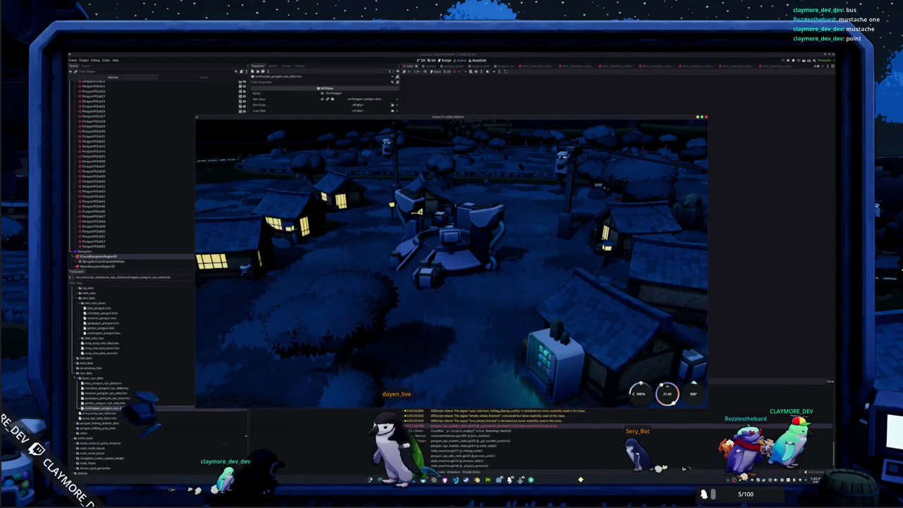
scroll(452, 263, up, 5)
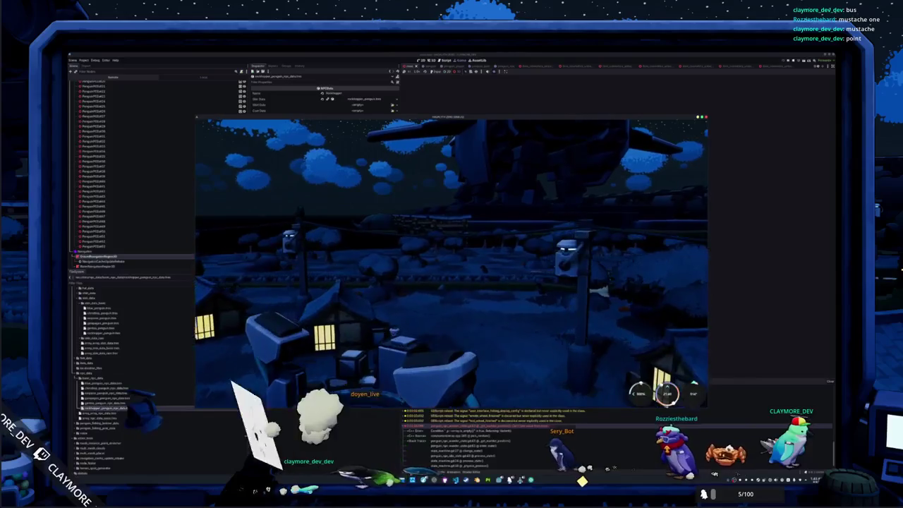
key(d)
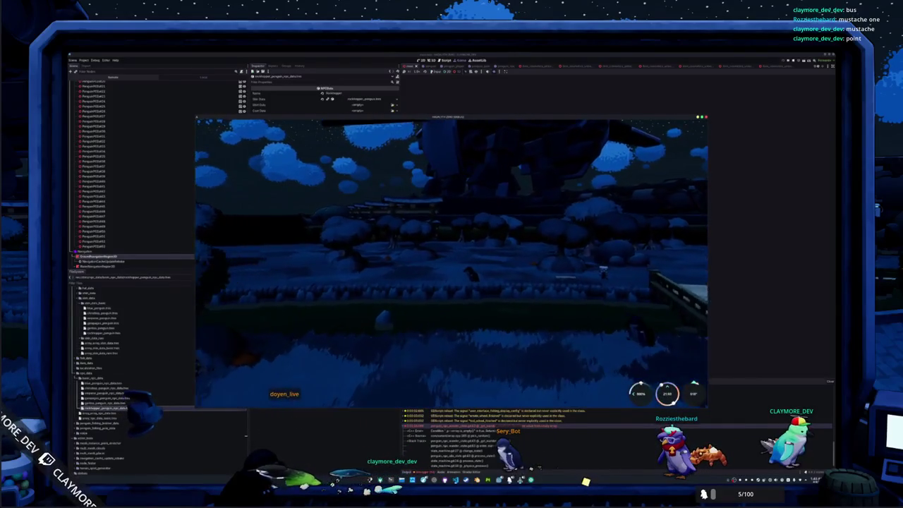
Fly the camera forward over the island and walk the penguin across the bridge
key(w)
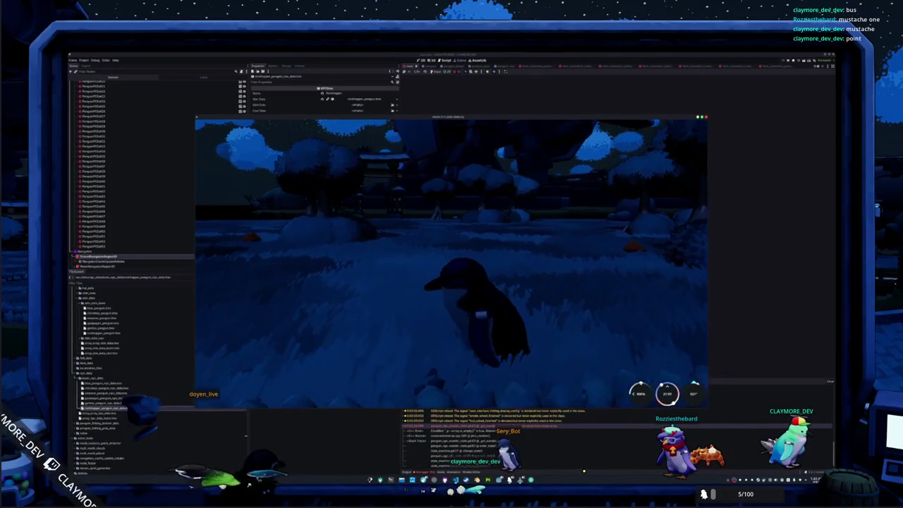
scroll(452, 263, down, 5)
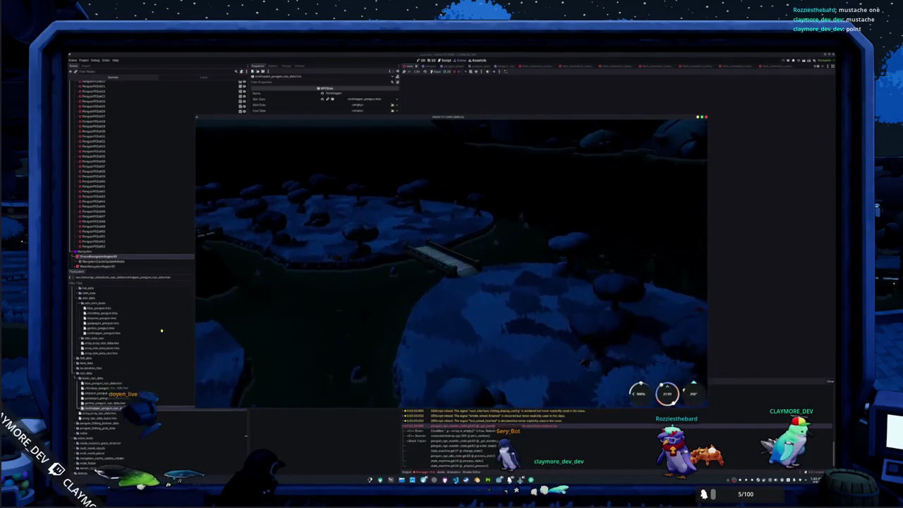
key(w)
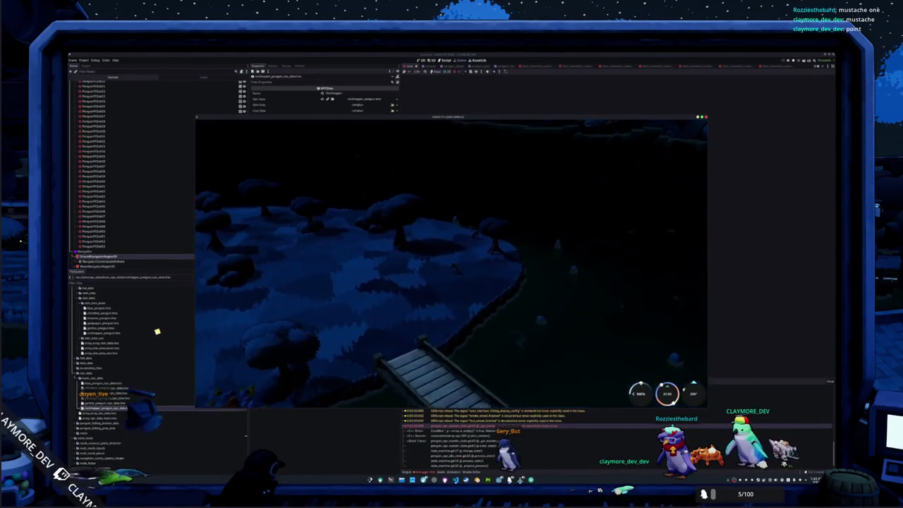
key(w)
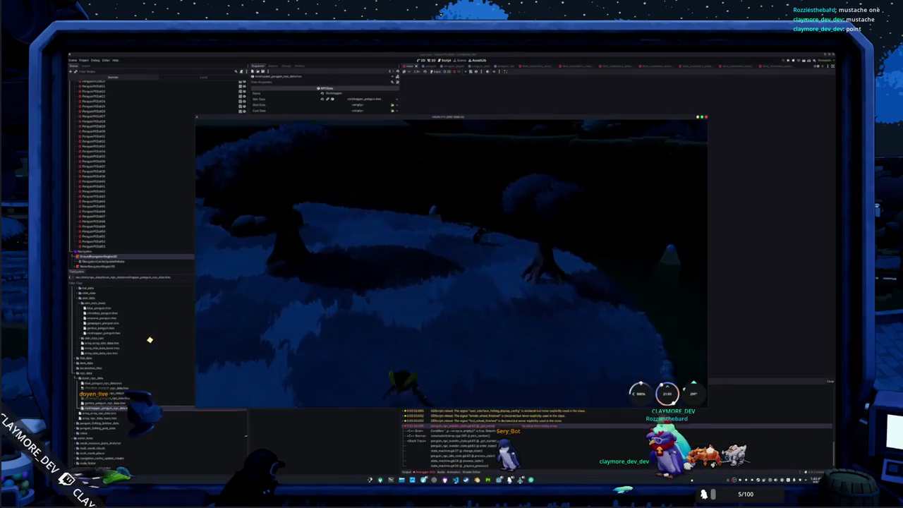
key(w)
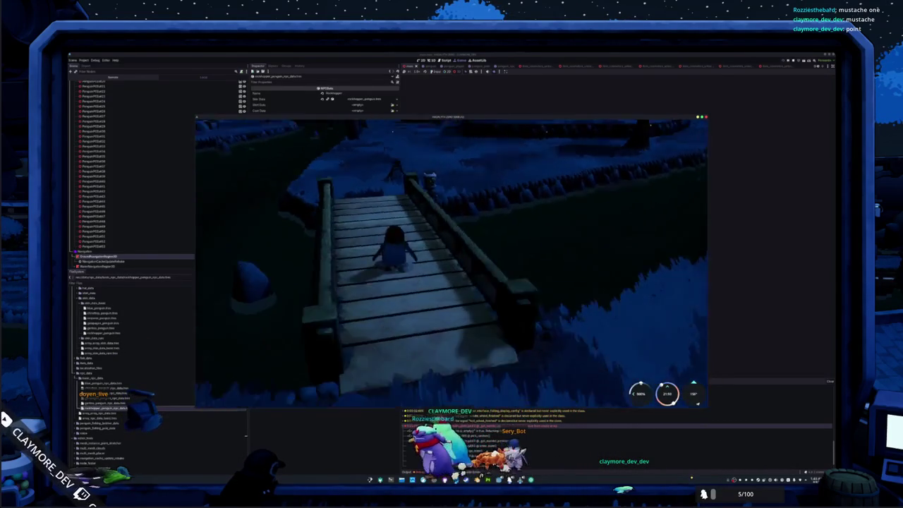
key(w)
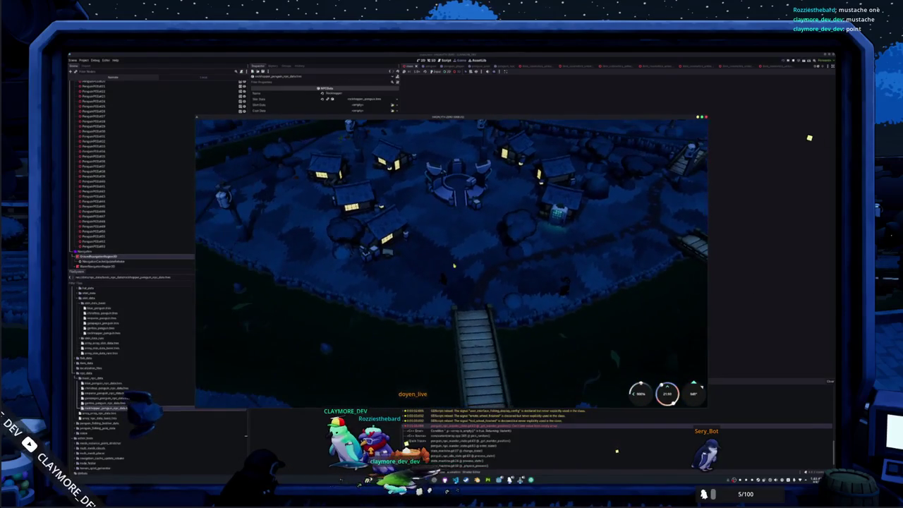
Inspect a live CharacterBody3D penguin in the Remote tree, then bring up penguin_npc_wander_state.gd in VS Code
scroll(130, 105, up, 10)
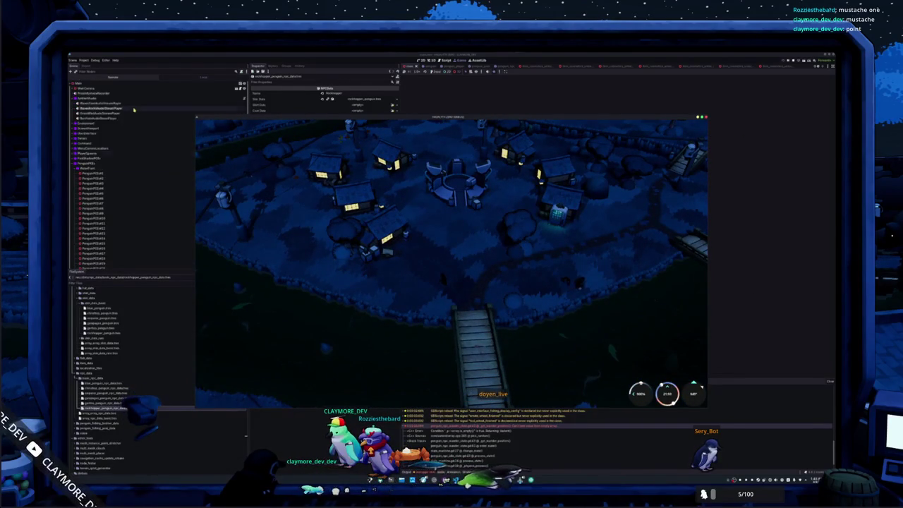
click(112, 79)
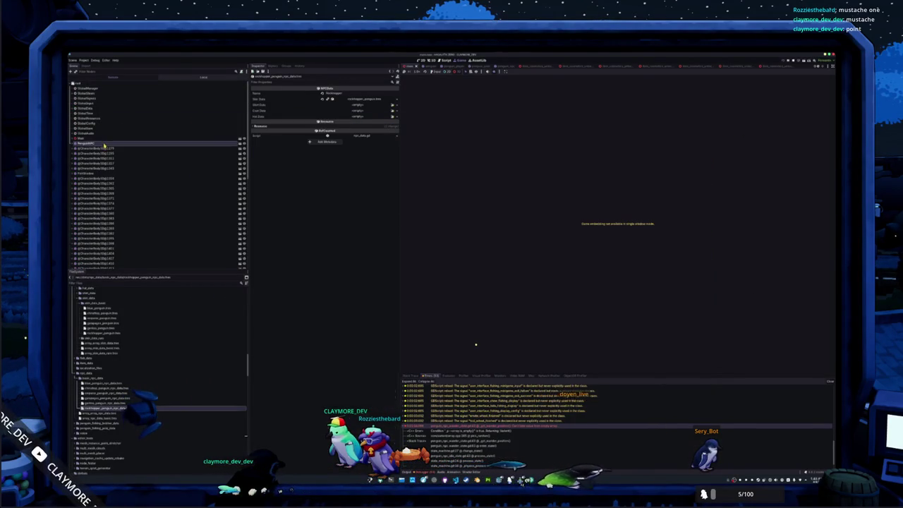
click(105, 146)
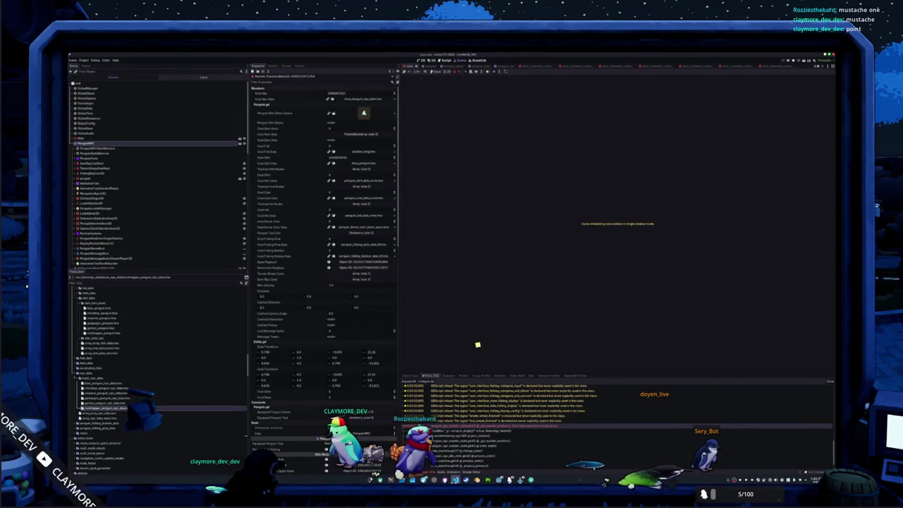
key(alt+Tab)
scroll(509, 257, up, 2)
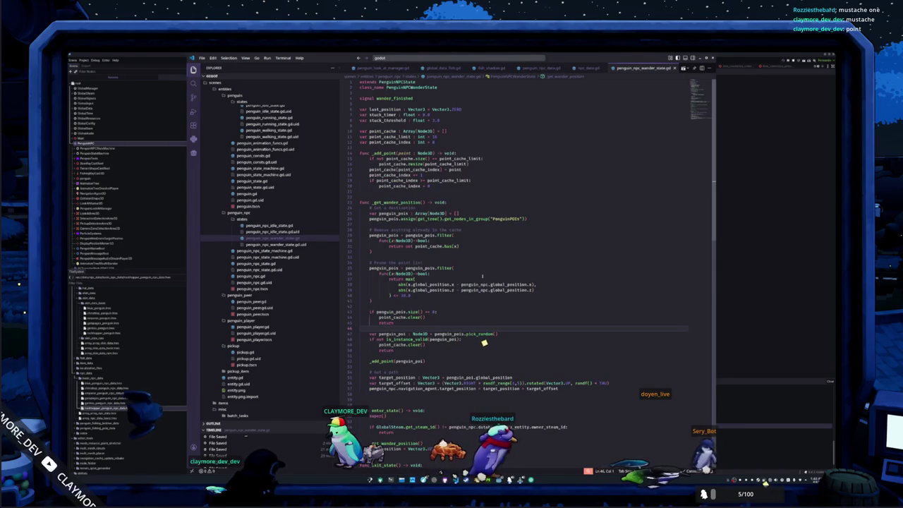
Search 'game_data' in the quick file search and open global_data.gd
scroll(412, 69, up, 1)
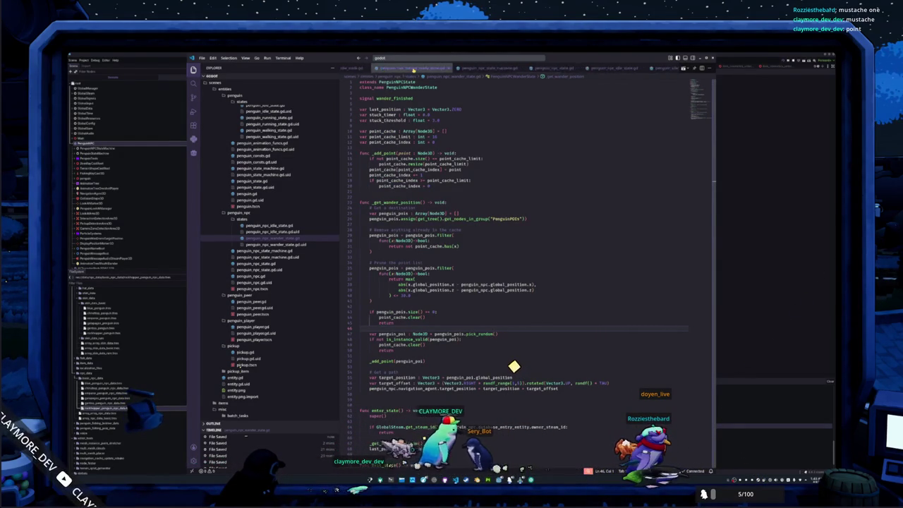
click(418, 58)
text(game_)
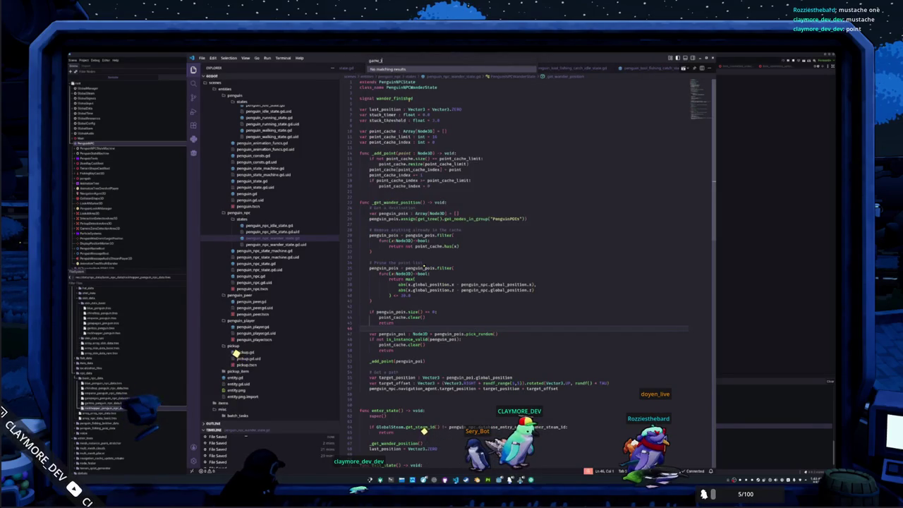
text(data)
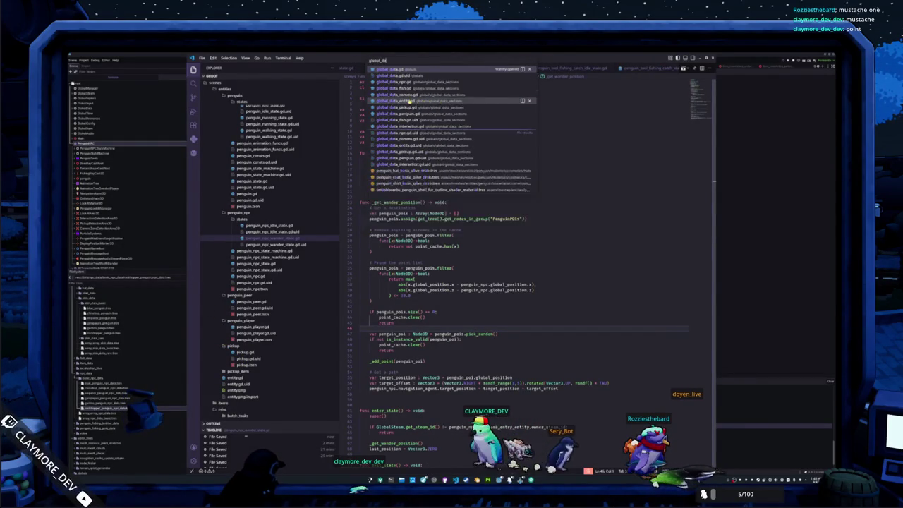
key(Return)
Find the game_data_init_late emit line in global_data.gd, delete it, then restore it with undo
scroll(703, 226, up, 2)
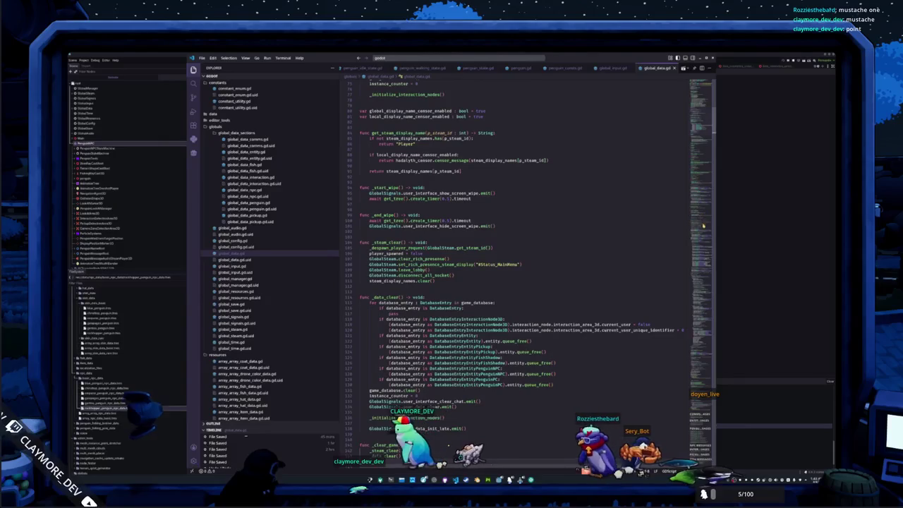
scroll(500, 233, down, 1)
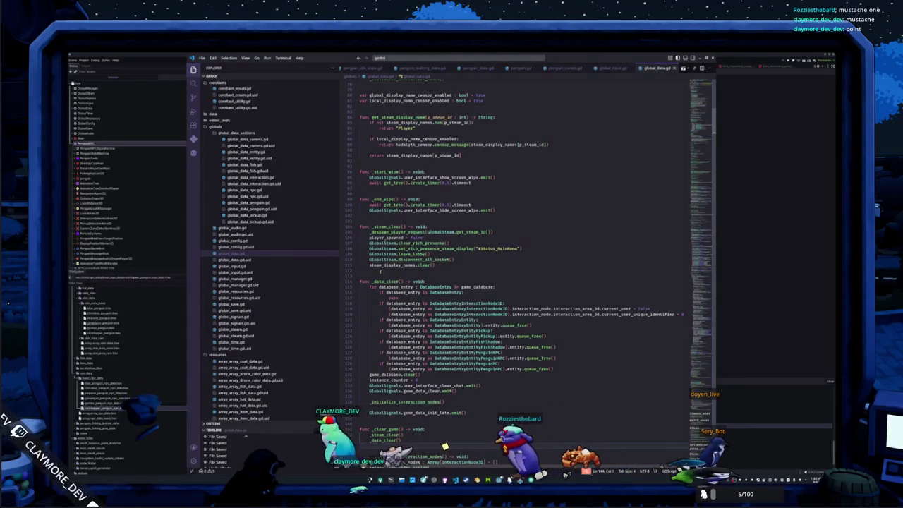
scroll(460, 339, down, 5)
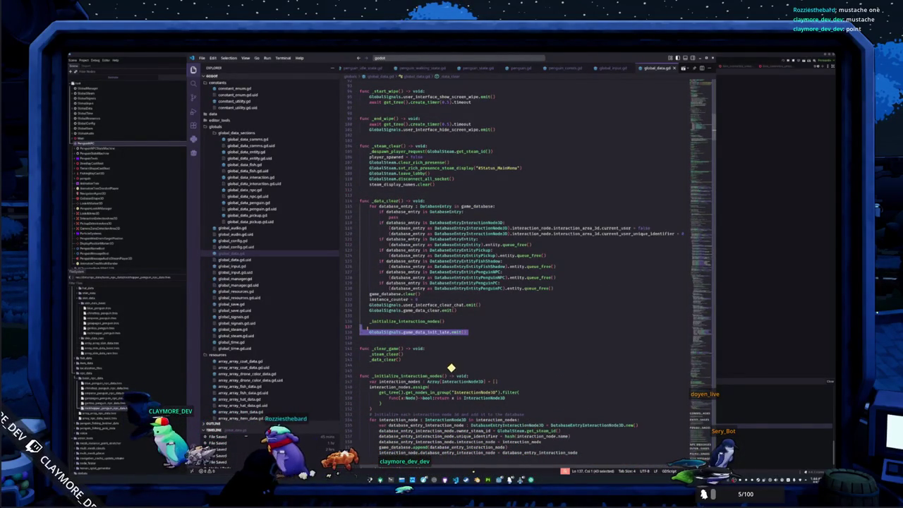
key(BackSpace)
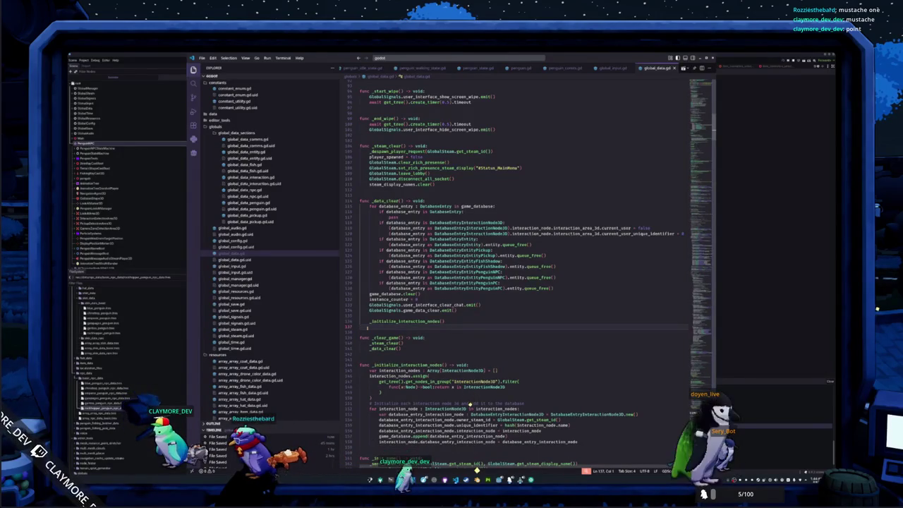
scroll(470, 405, up, 2)
scroll(367, 329, up, 2)
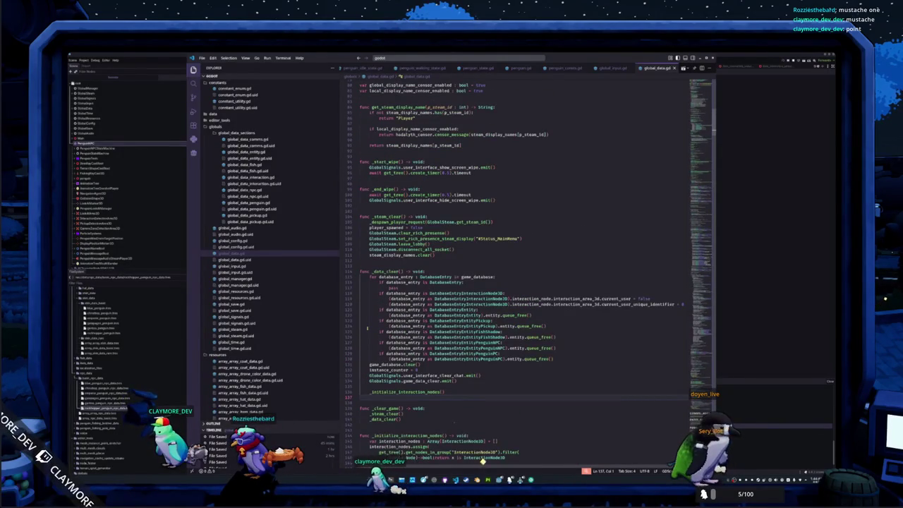
scroll(483, 424, down, 2)
key(ctrl+z)
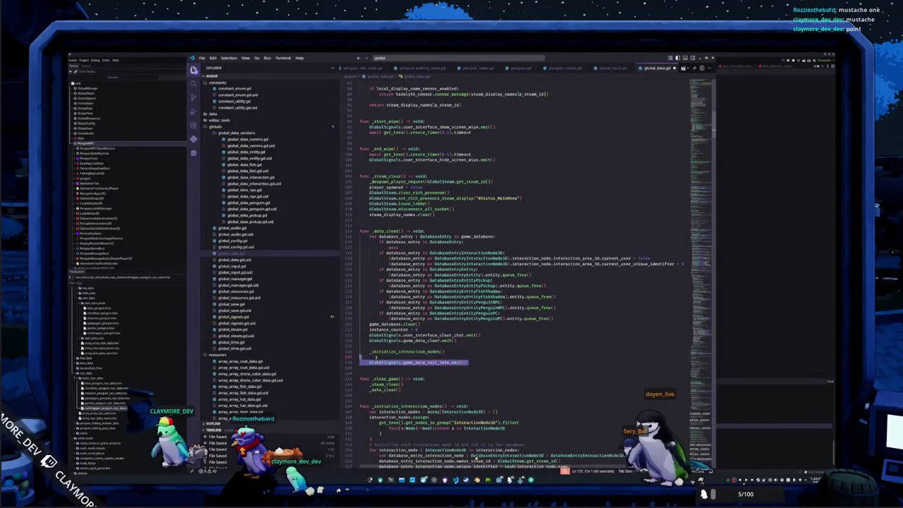
Move _initialize_interaction_nodes() and GlobalSignals.game_data_init_late.emit() into _on_game_exit_menu, removing the blank line
drag(363, 358, 468, 357)
key(ctrl+c)
key(BackSpace)
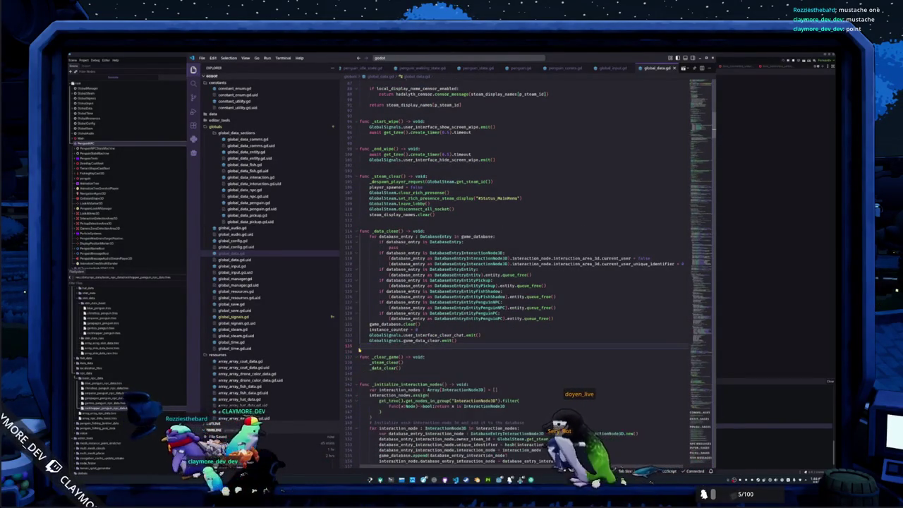
scroll(360, 349, up, 3)
scroll(359, 349, up, 9)
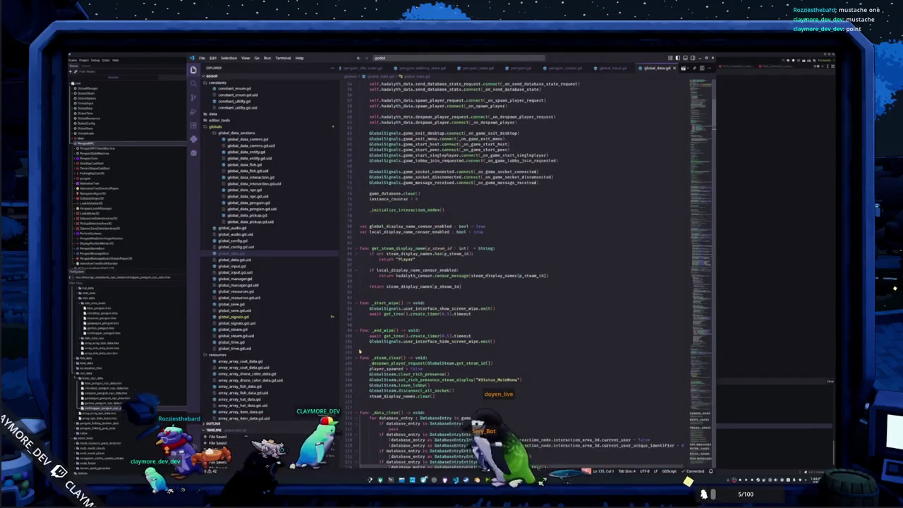
scroll(359, 351, down, 12)
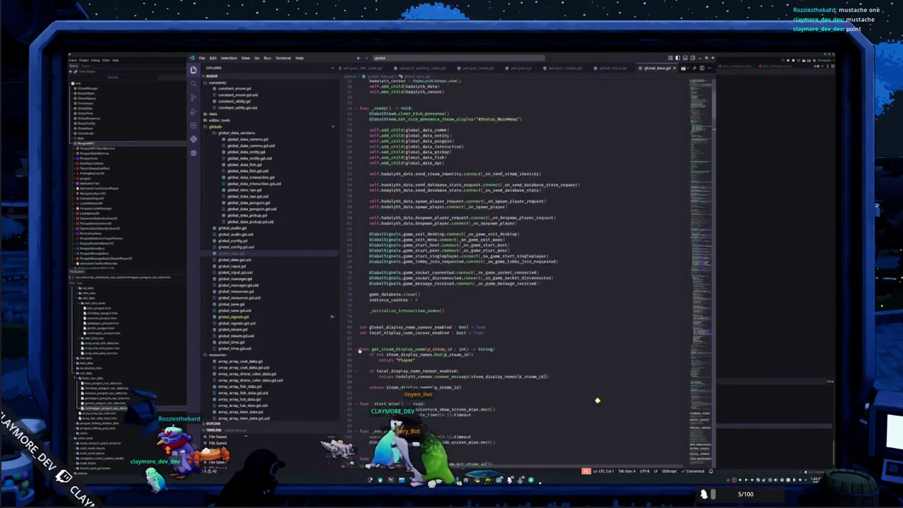
scroll(366, 349, down, 13)
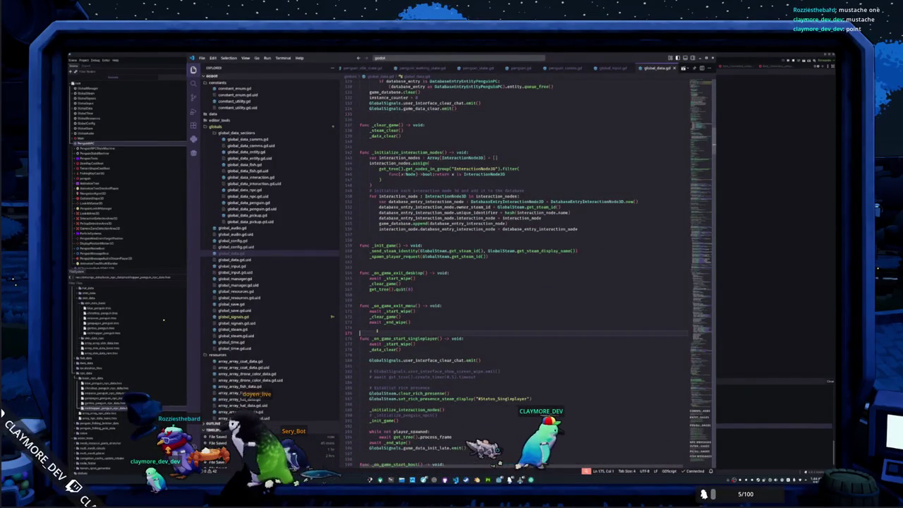
key(ctrl+v)
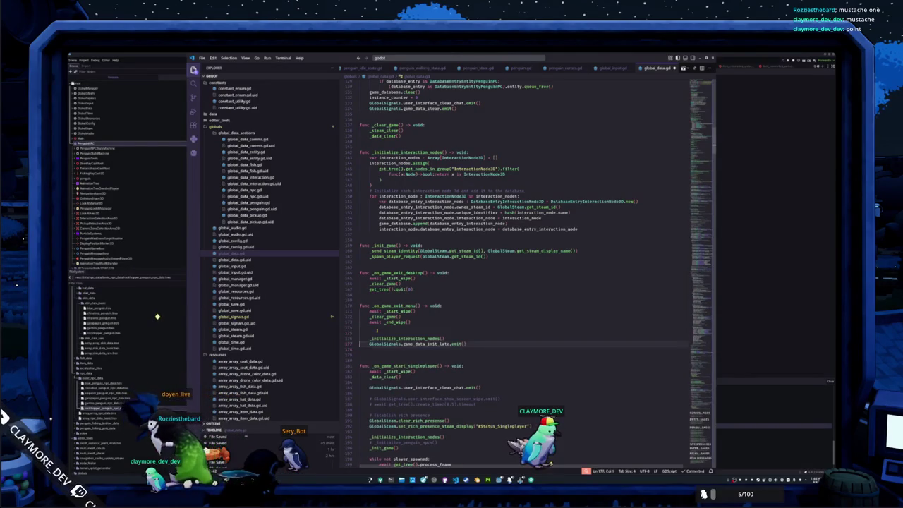
key(BackSpace)
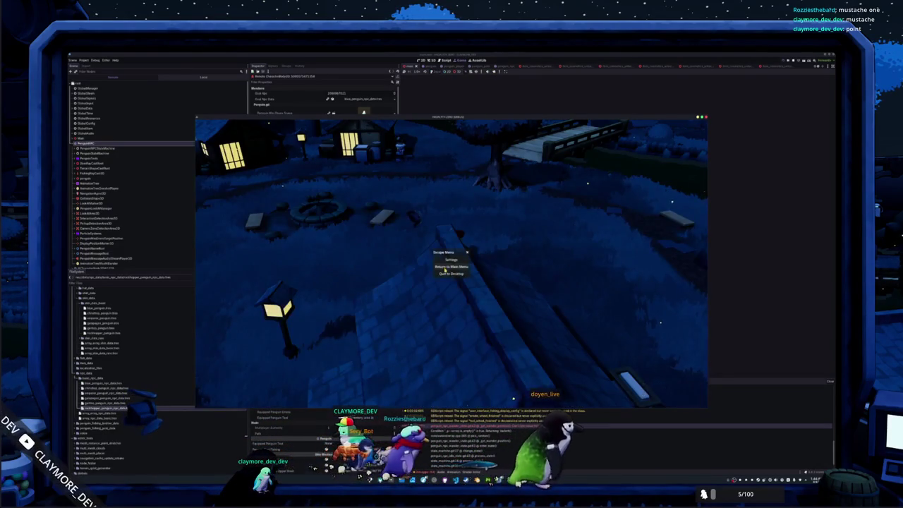
Return to the main menu, start Singleplayer, and inspect a spawned CharacterBody3D in the Remote tree
click(445, 268)
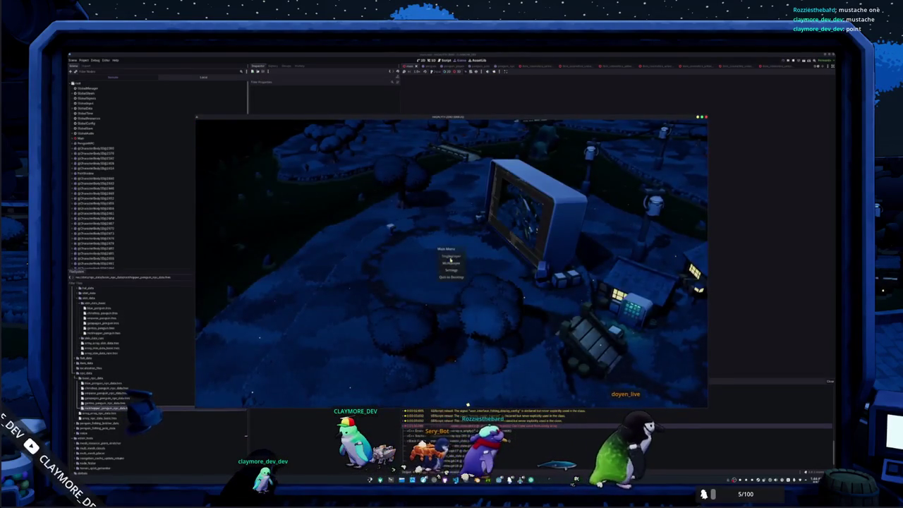
click(450, 256)
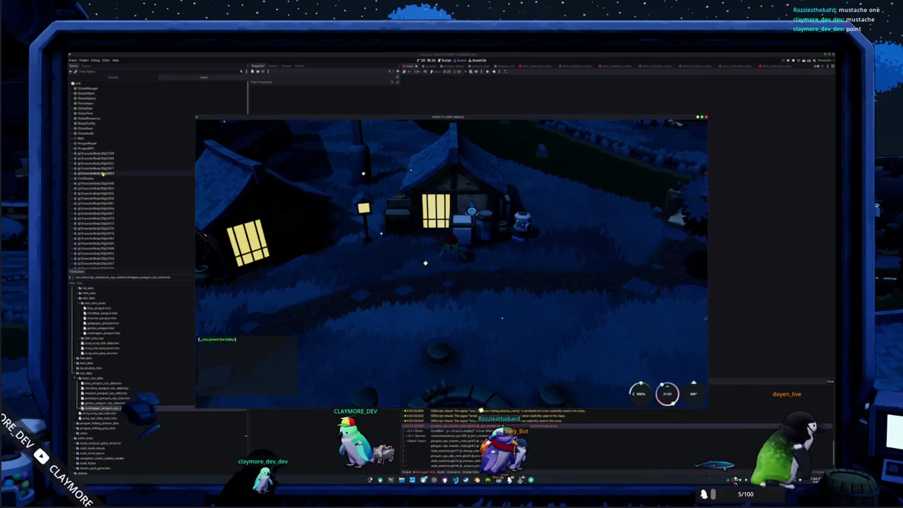
click(103, 173)
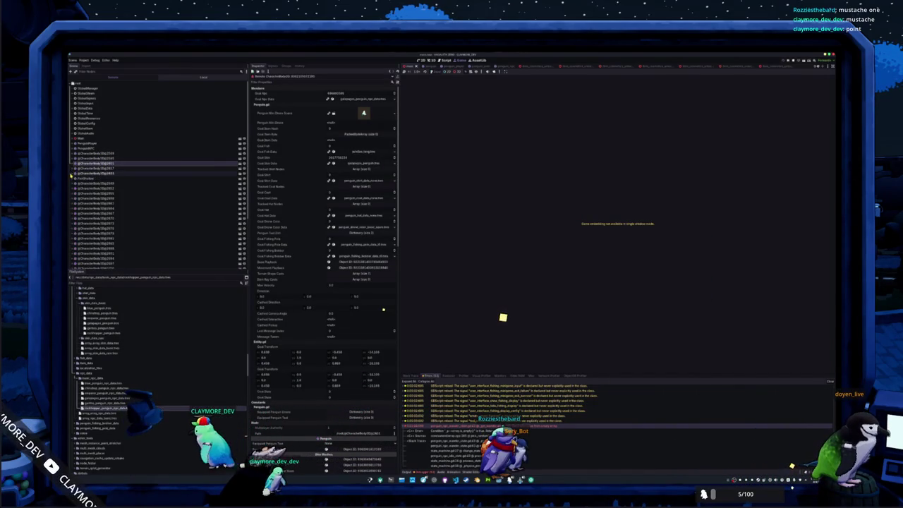
Inspect two more CharacterBody3D penguin nodes in the Remote tree, then switch back to the running game
click(86, 183)
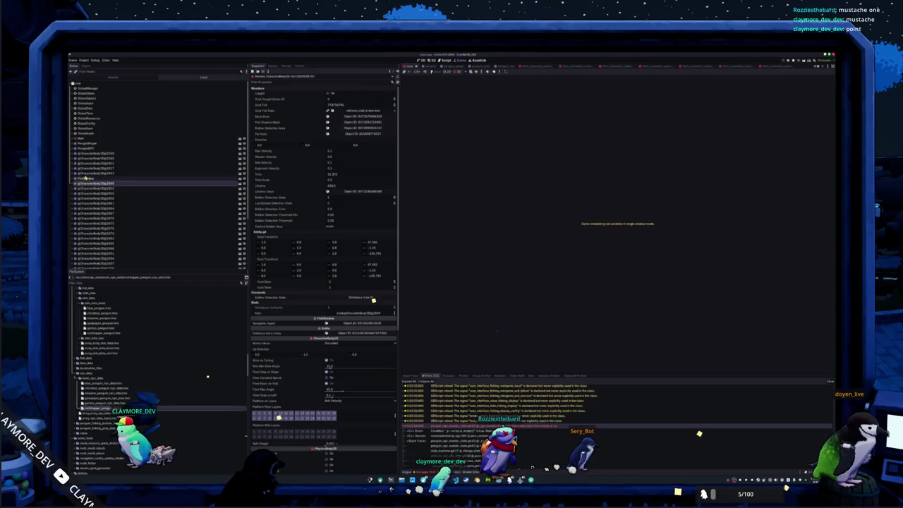
click(83, 173)
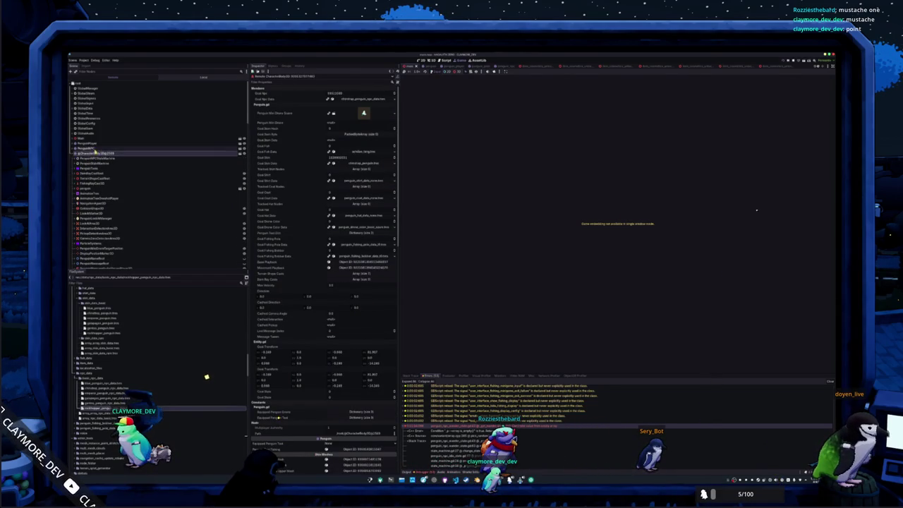
key(alt+Tab)
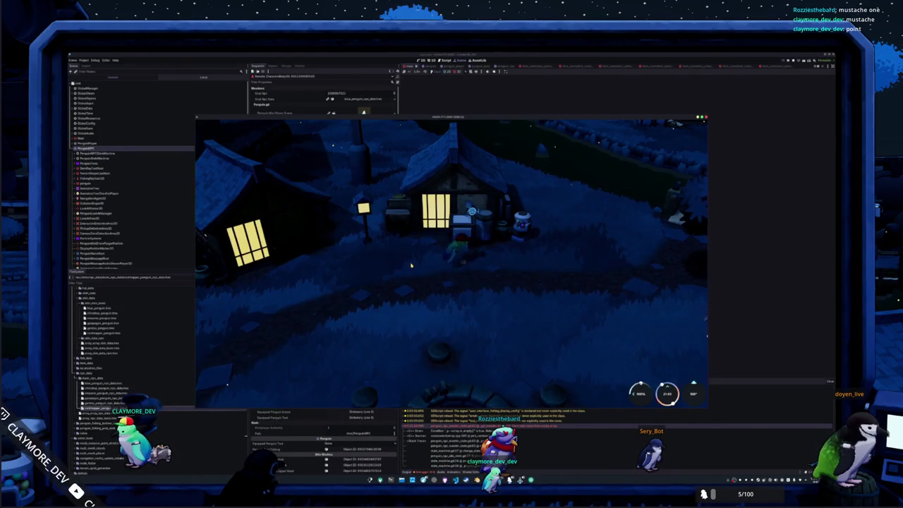
Walk the player penguin through the village and across the wooden bridge toward the house
key(d)
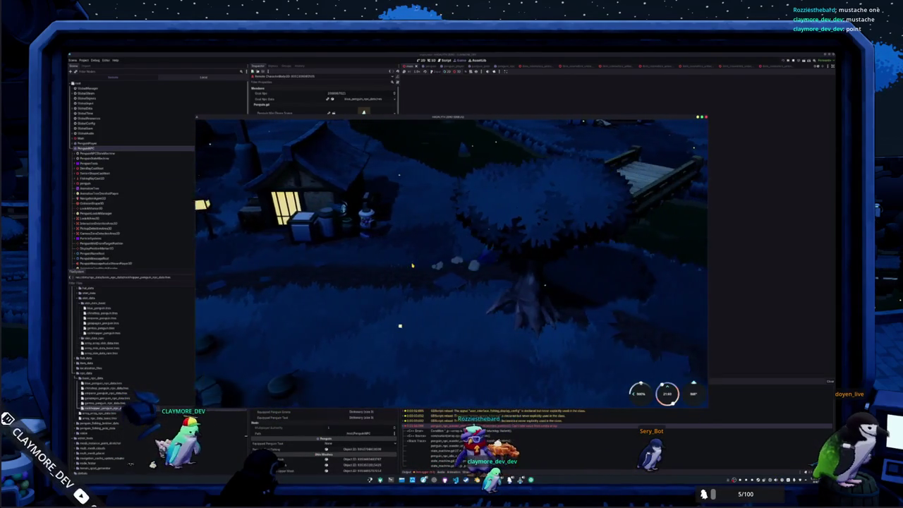
key(d)
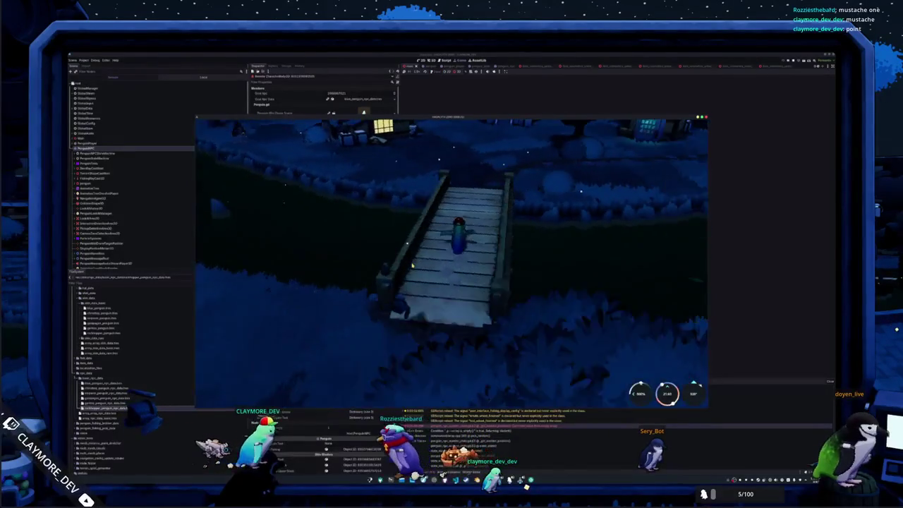
key(w)
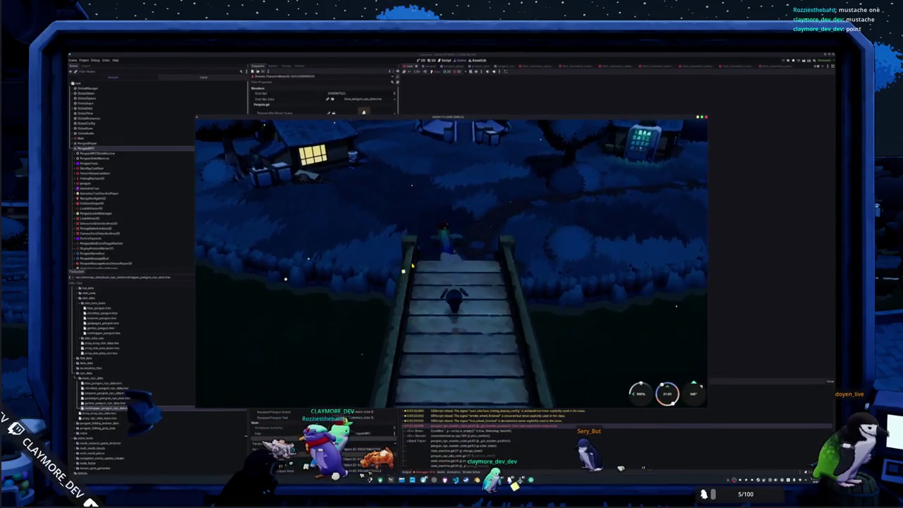
key(w)
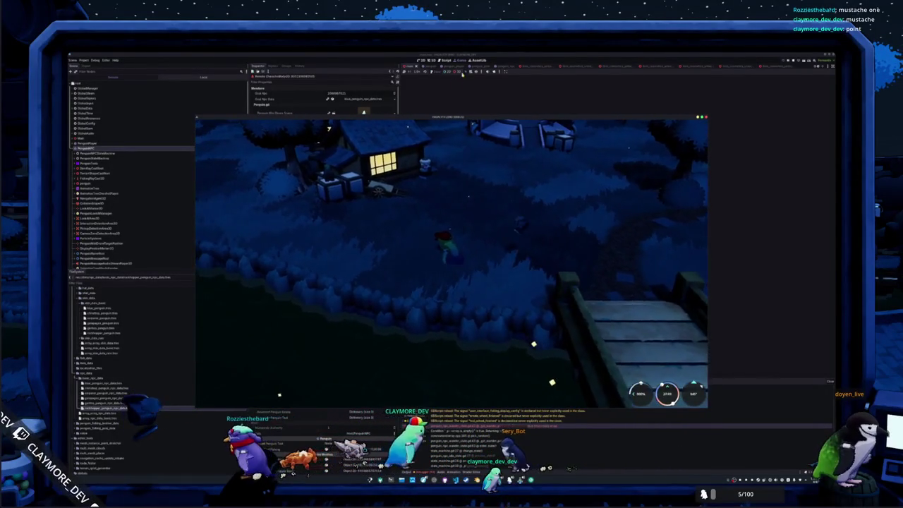
Stop the game, relaunch it briefly, stop it again, and switch to penguin_npc_wander_state.gd
key(F8)
key(F5)
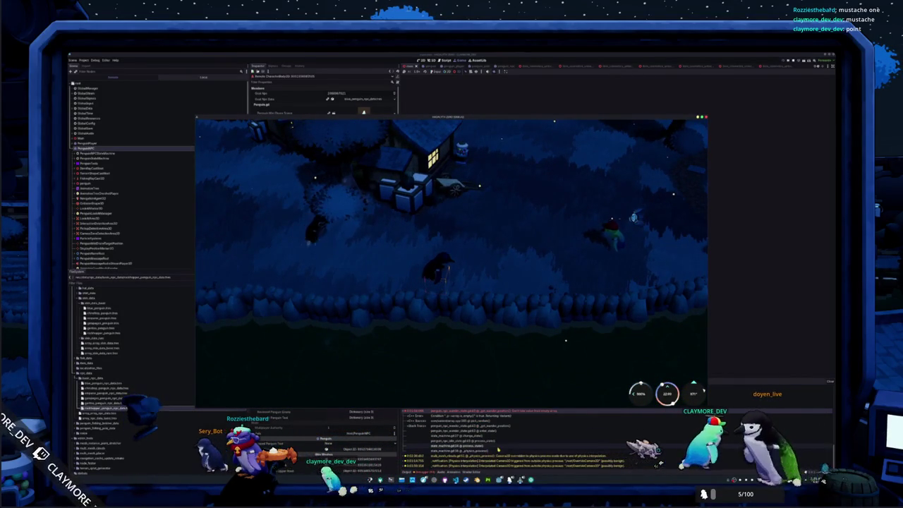
key(F8)
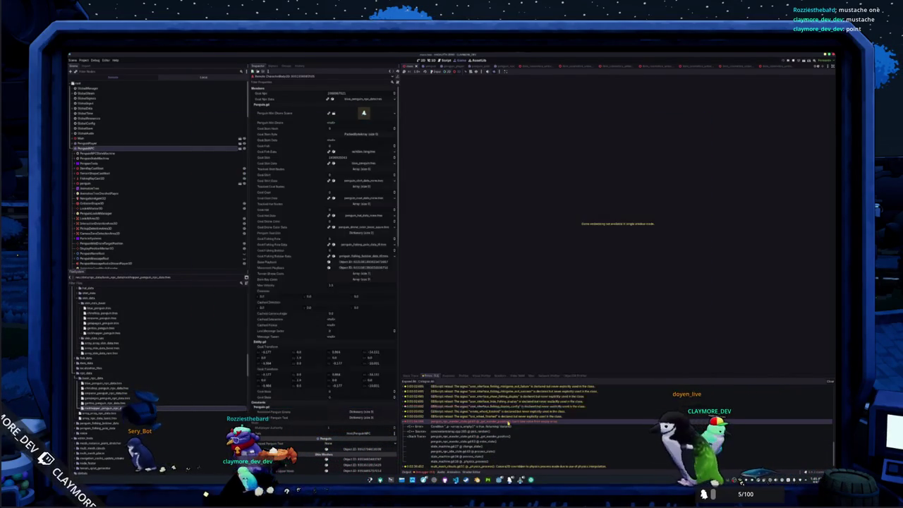
key(alt+Tab)
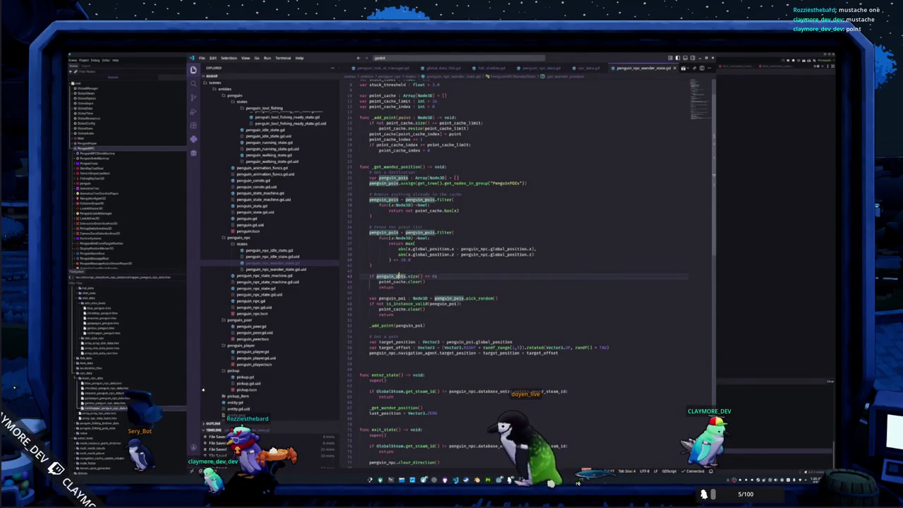
Leave the wander-state script and return to the Godot editor
key(alt+Tab)
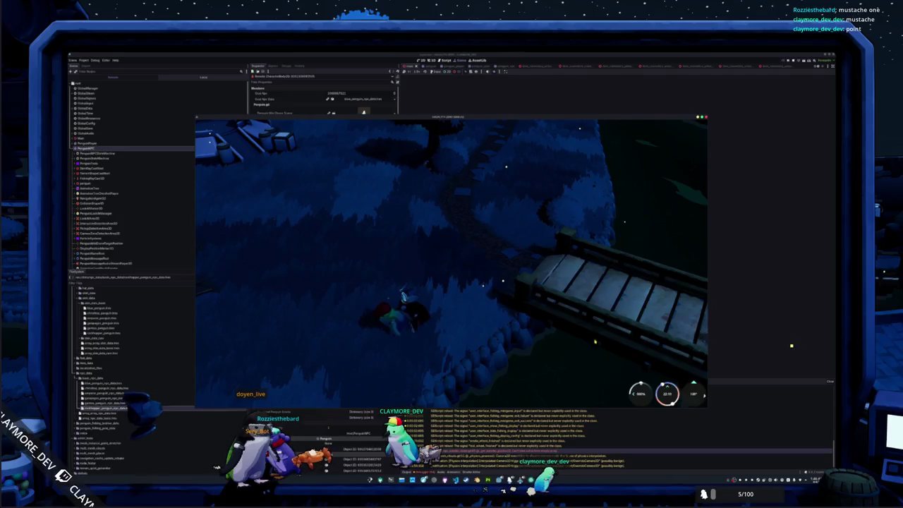
Stop the game, inspect the AnimationTree's Run time scale parameter, then return to VS Code
key(w)
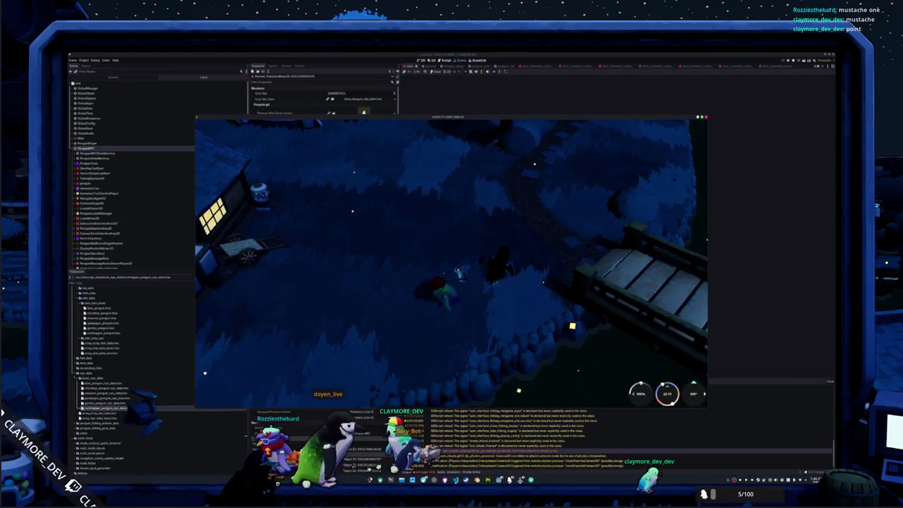
key(F8)
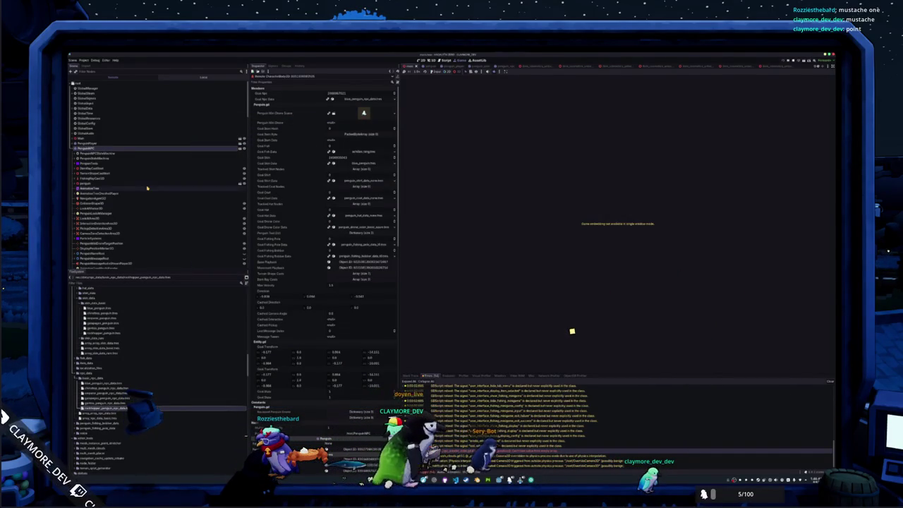
click(93, 189)
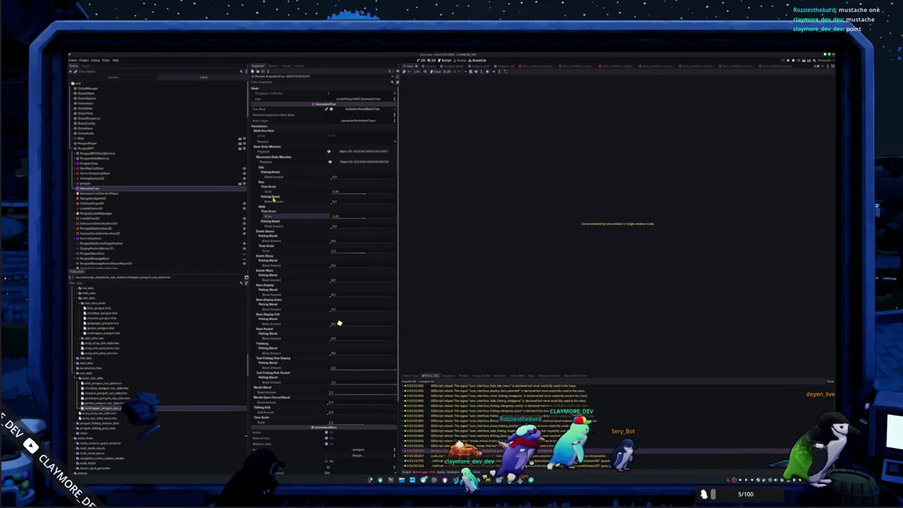
right_click(274, 192)
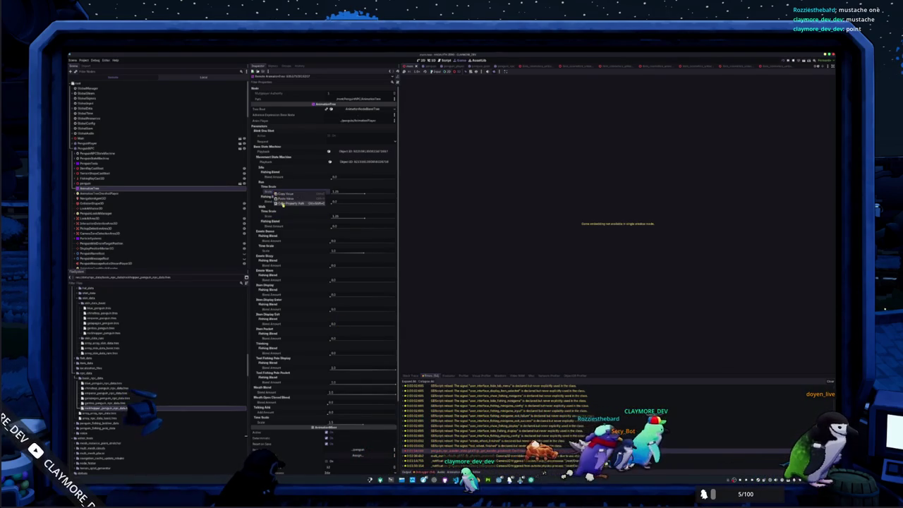
key(alt+Tab)
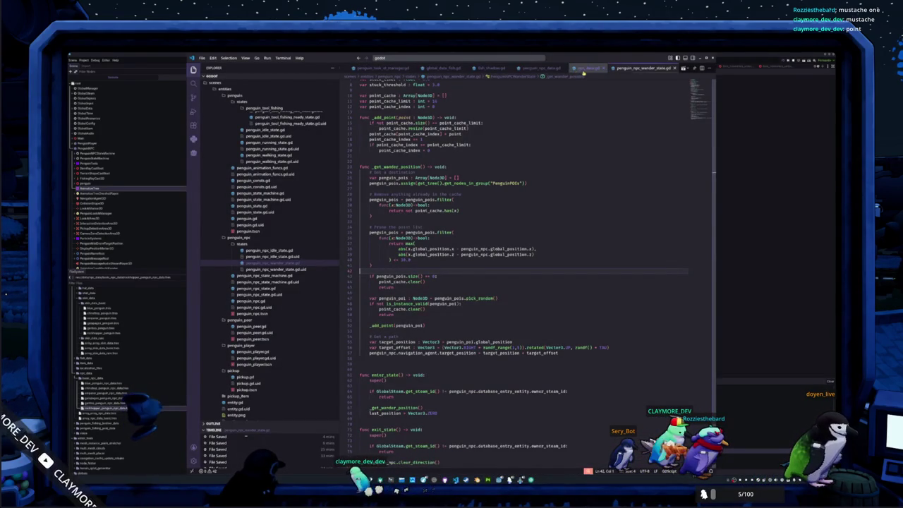
Open penguin.gd and go to _ready(), placing the cursor after show_equipped_penguin_tool() and the bobber setup
click(252, 326)
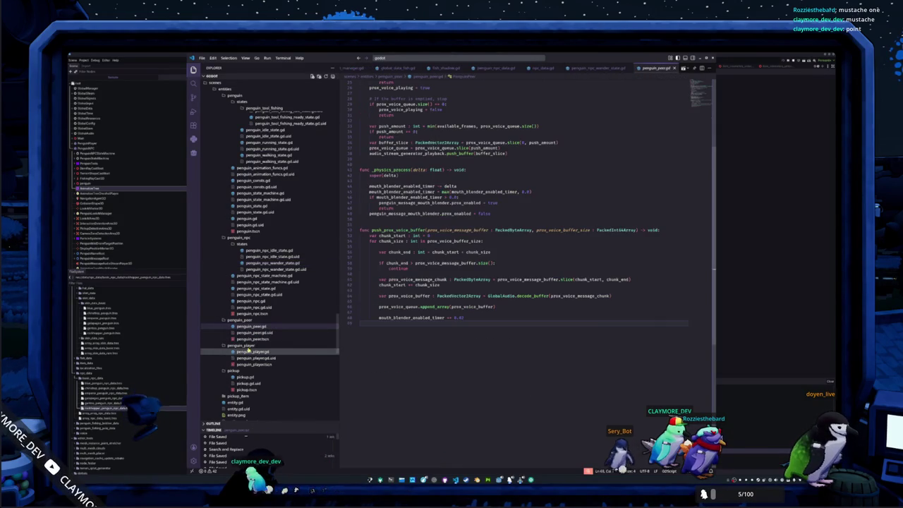
click(247, 218)
scroll(383, 295, down, 3)
scroll(378, 316, up, 12)
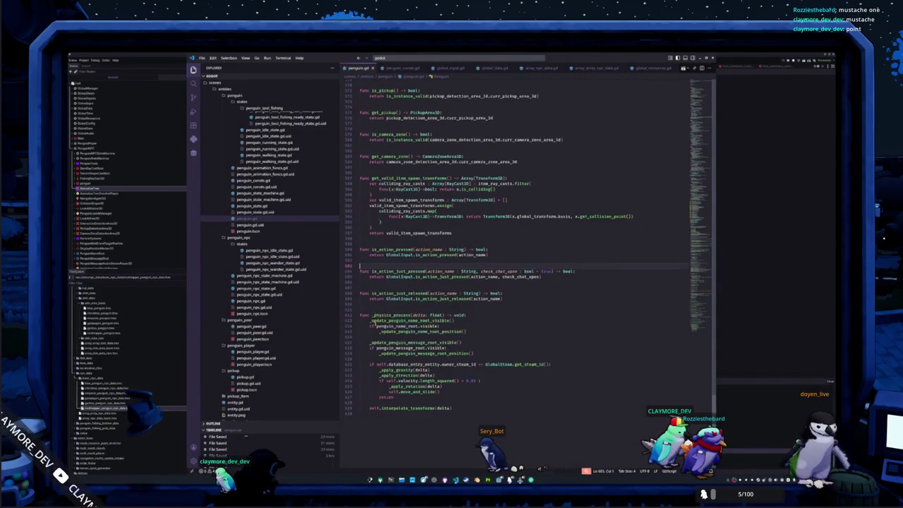
scroll(377, 315, up, 10)
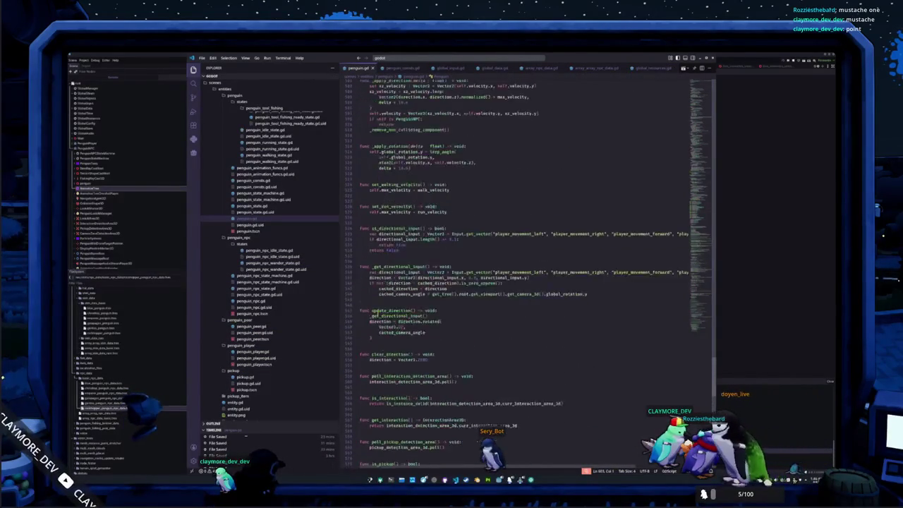
scroll(504, 272, up, 10)
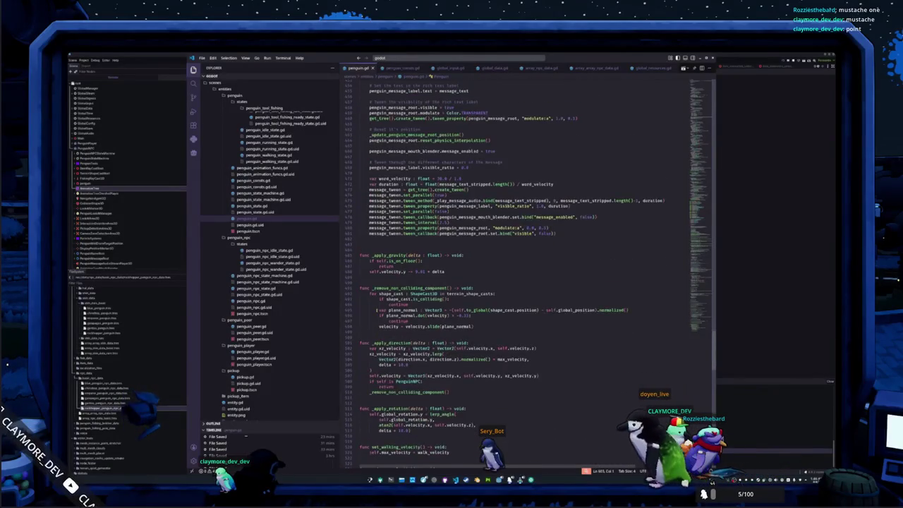
scroll(371, 295, up, 10)
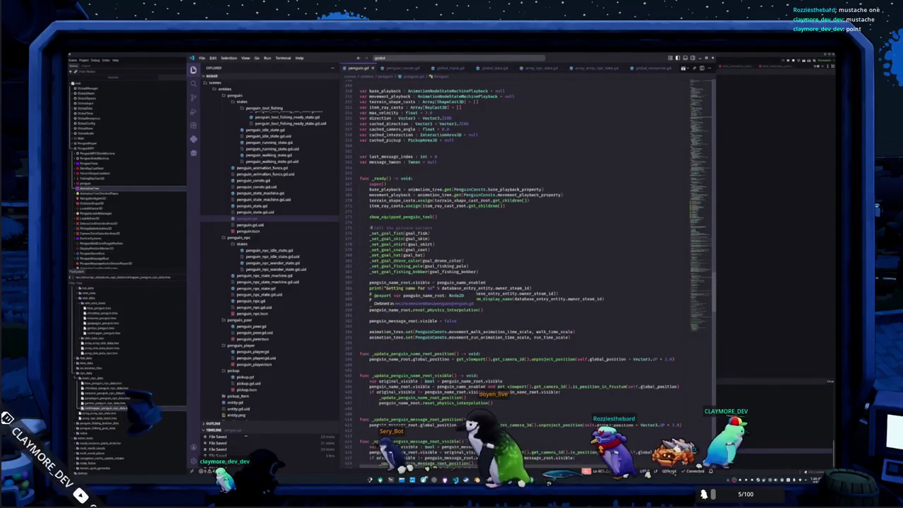
click(361, 222)
click(374, 276)
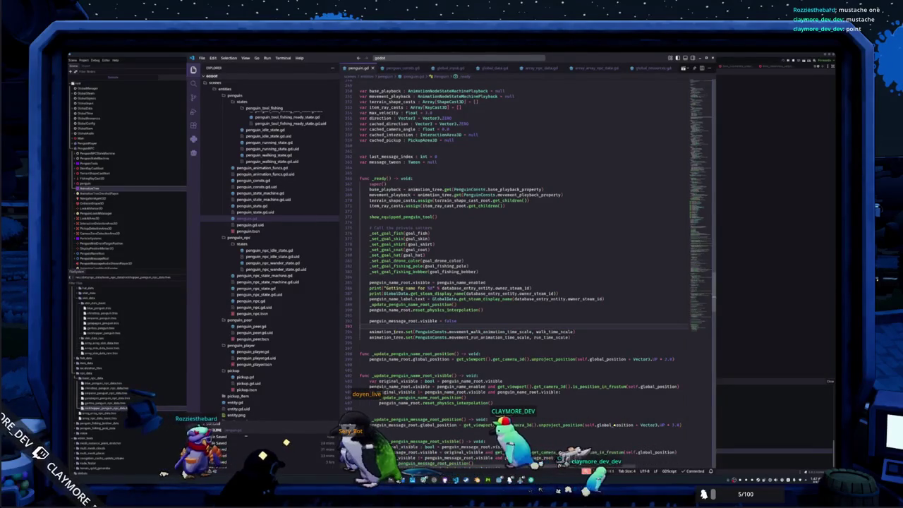
mouse_move(381, 331)
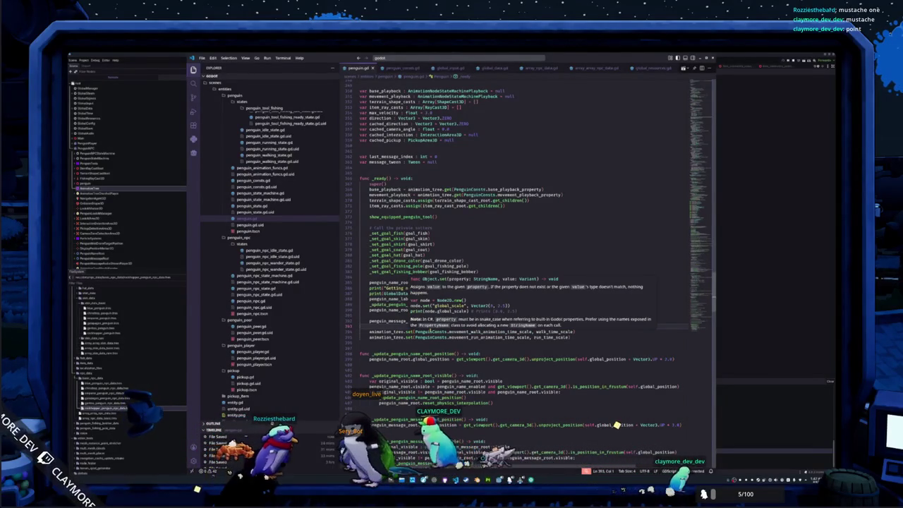
Jump to movement_walk_animation_time_scale's definition in penguin_consts.gd, select line 85, and return to Godot
ctrl+click(472, 332)
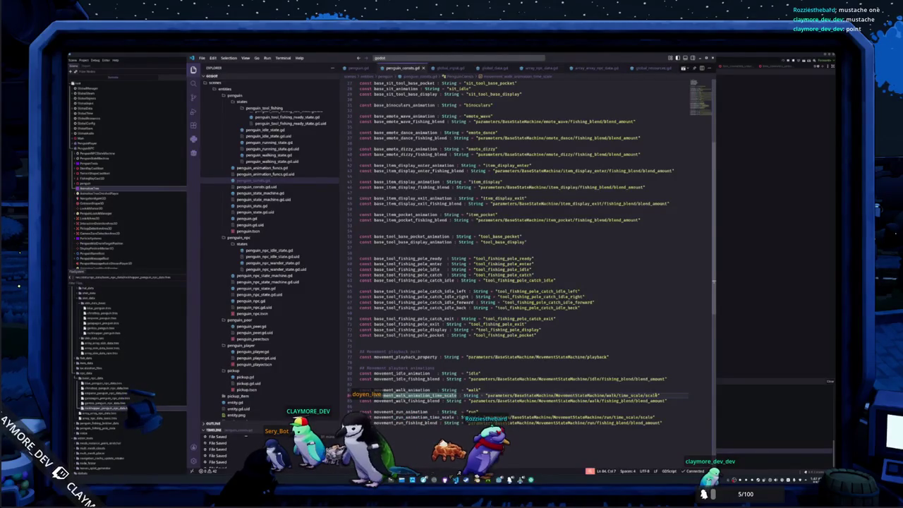
triple_click(520, 394)
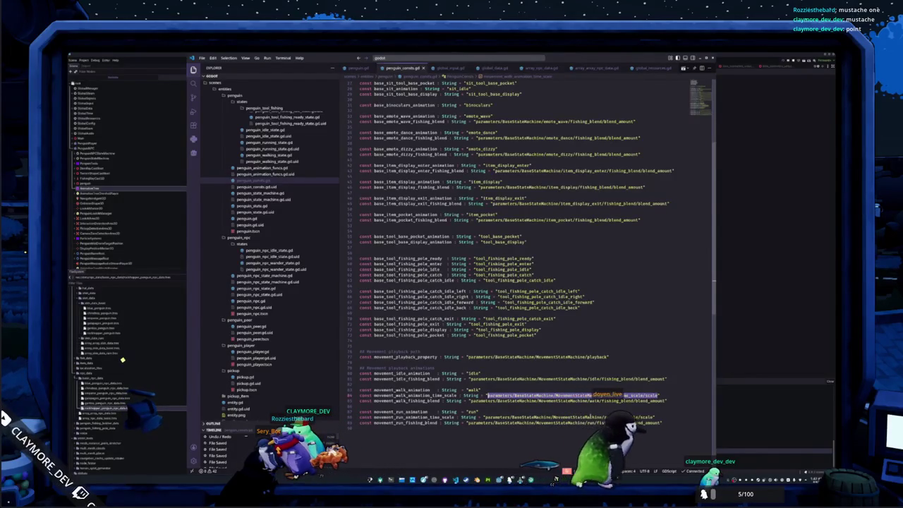
key(alt+Tab)
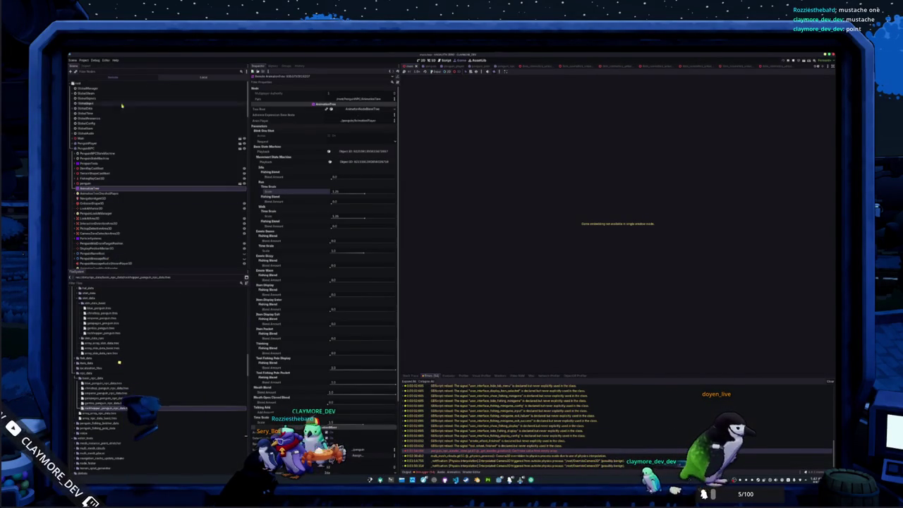
Switch the Scene dock to Local and select the penguin's AnimationTree
click(202, 77)
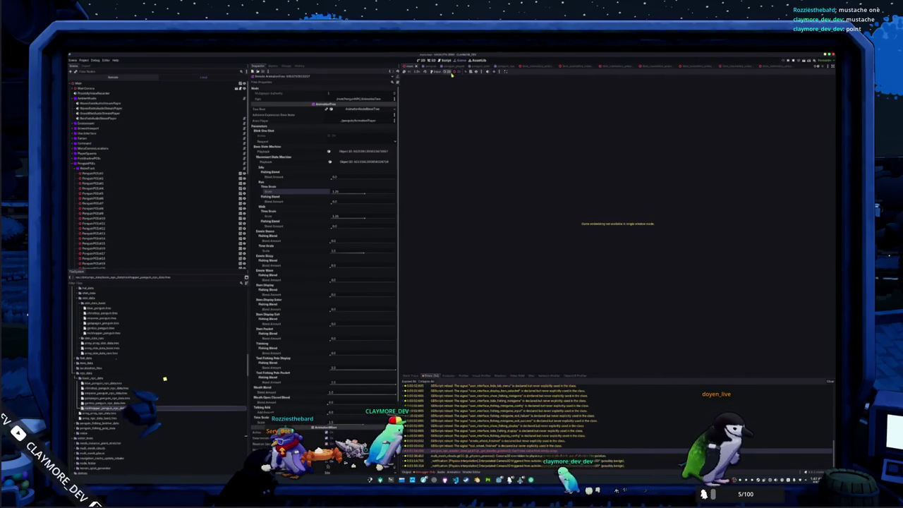
click(95, 205)
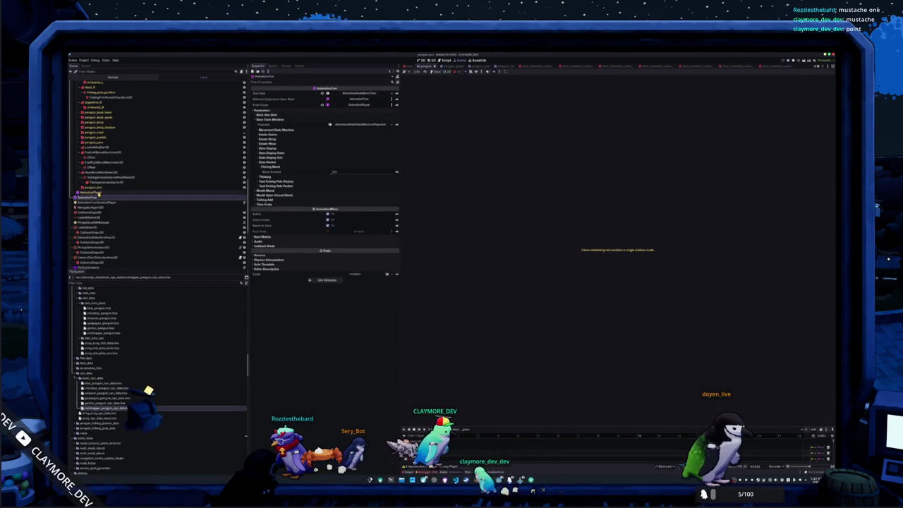
click(95, 198)
click(95, 203)
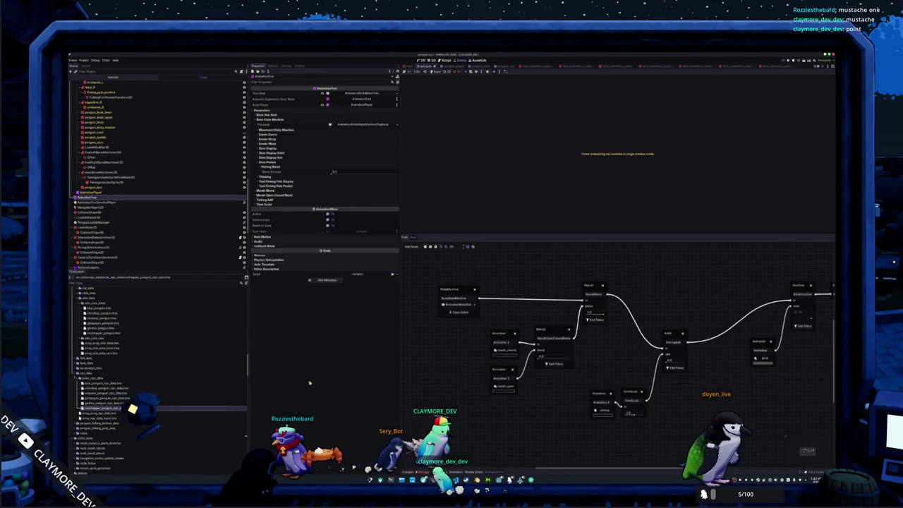
Open MovementStateMachine and inspect the walking and running blend trees
click(460, 313)
click(570, 356)
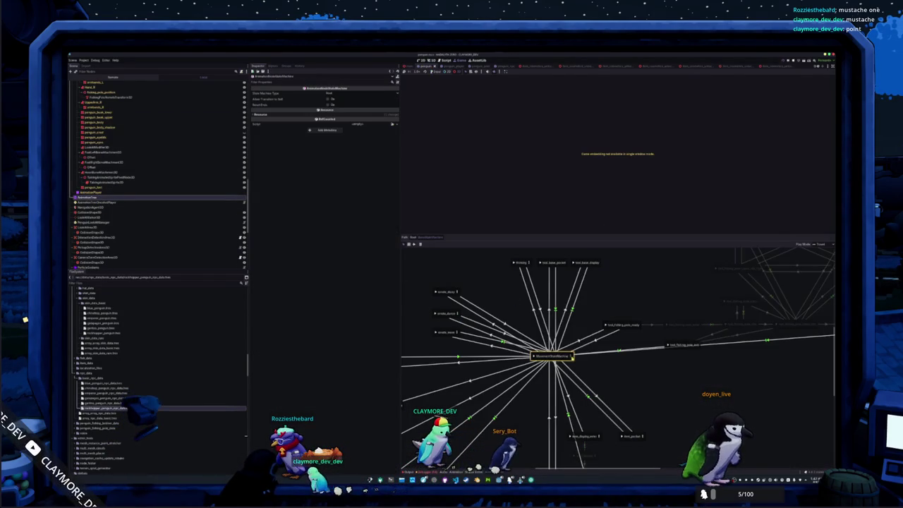
click(515, 304)
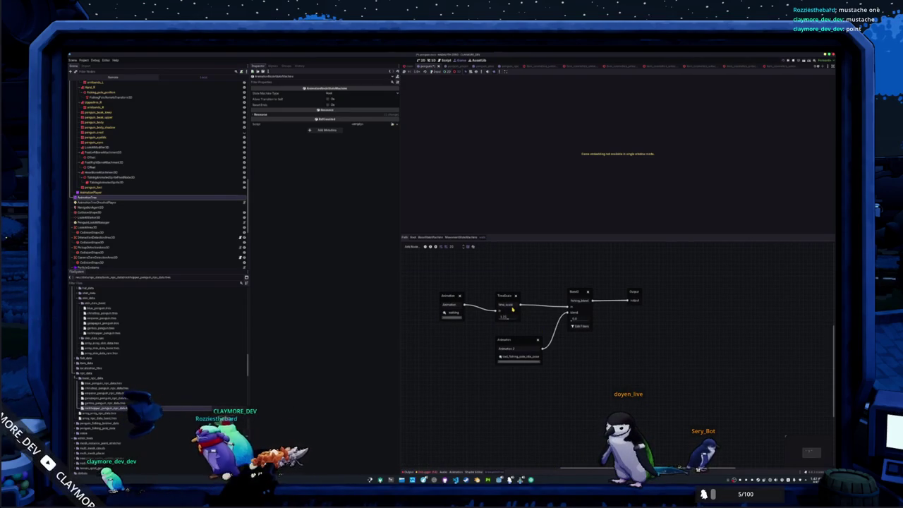
click(456, 239)
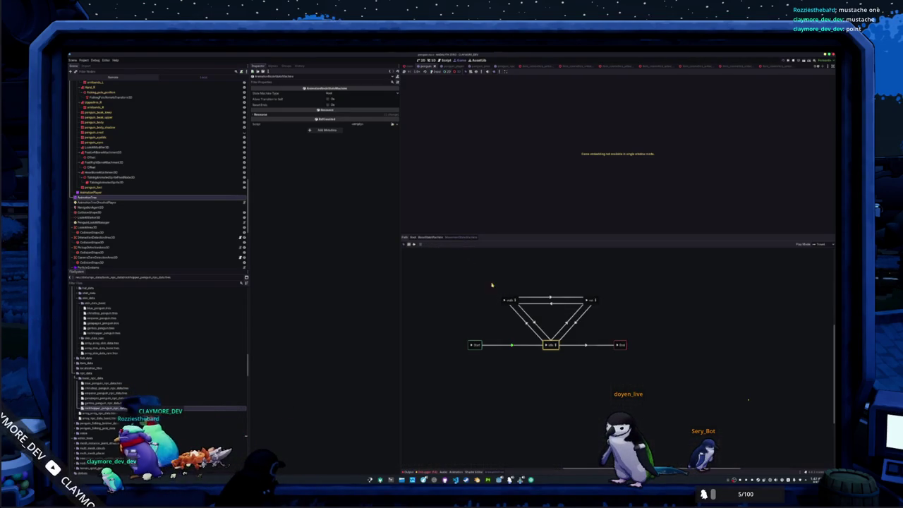
click(591, 302)
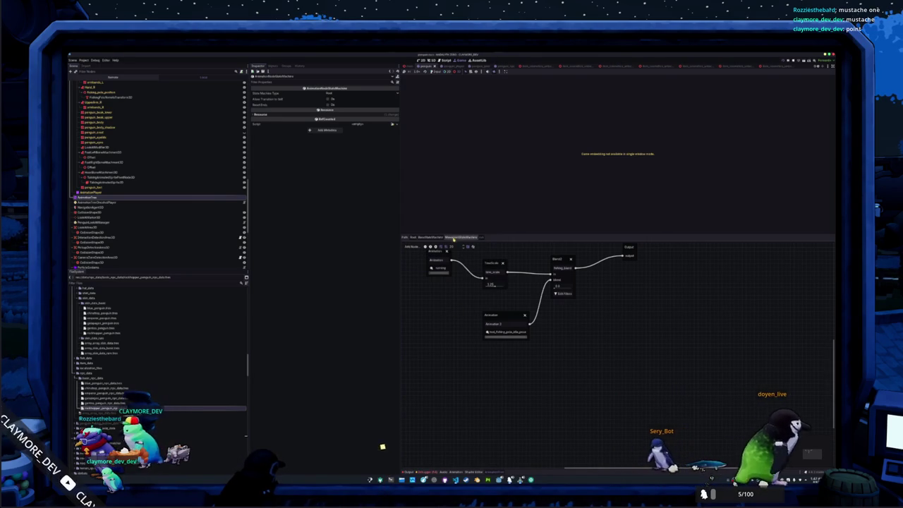
Return through the breadcrumb to the root blend tree and launch the game
click(449, 238)
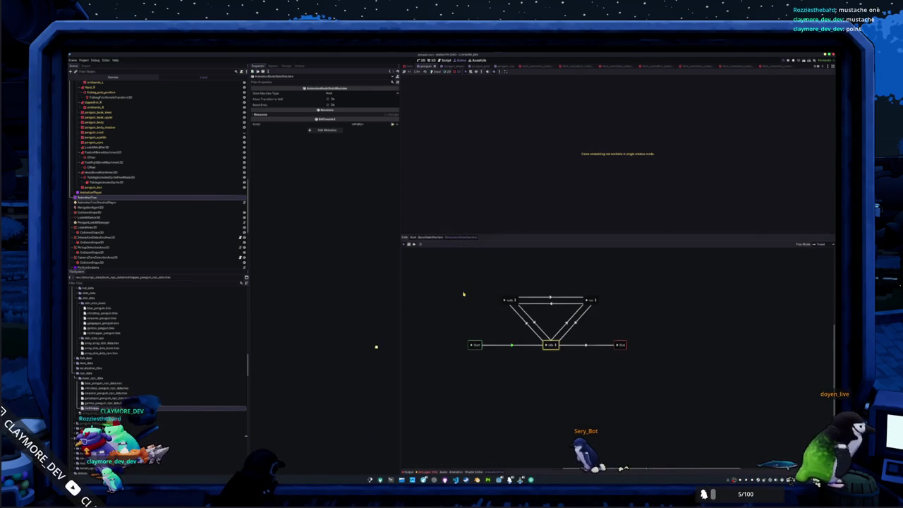
click(432, 238)
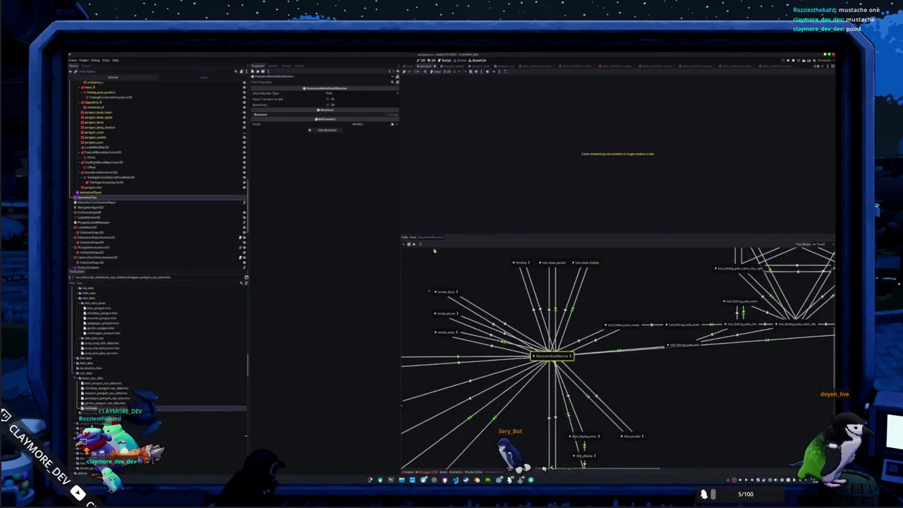
click(416, 238)
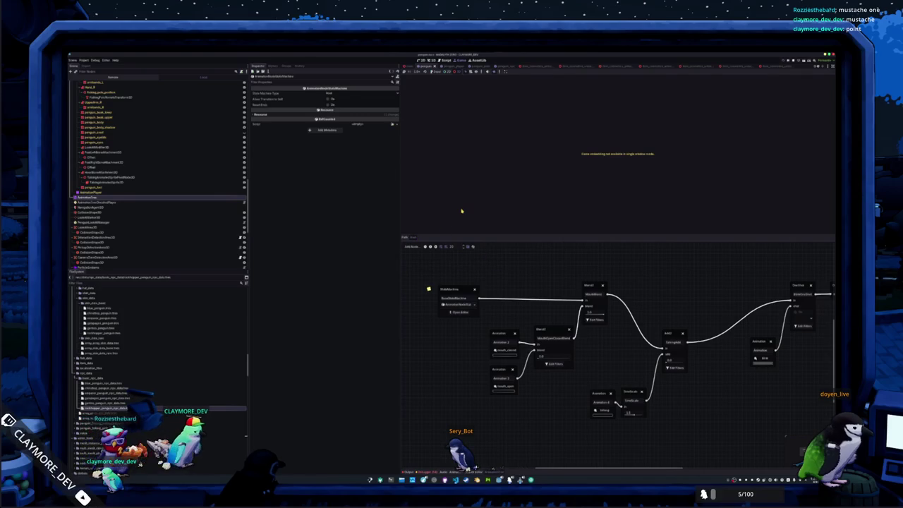
key(ctrl+F2)
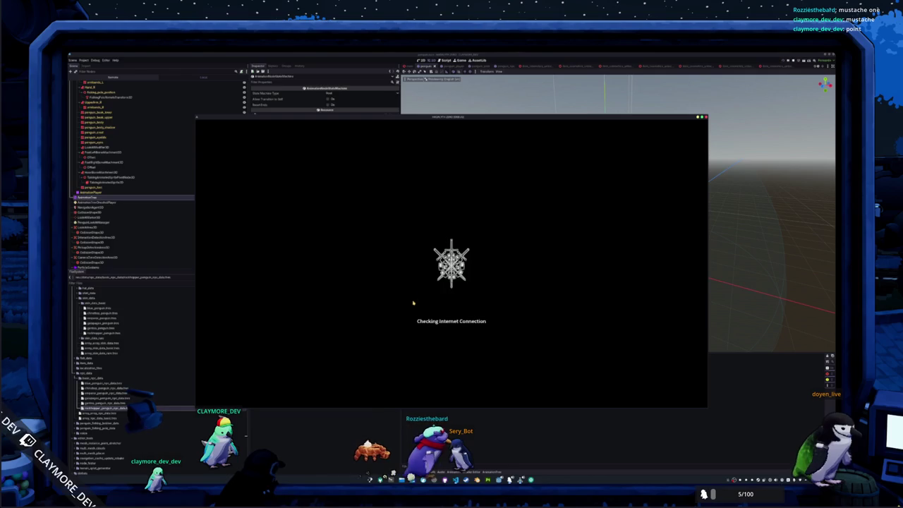
Let the game reach its main menu, stop it, and switch to VS Code
mouse_move(464, 479)
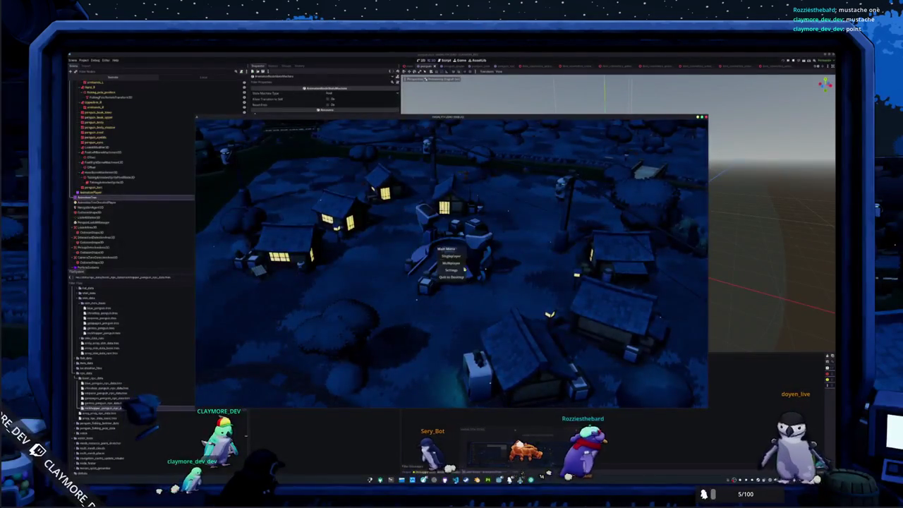
click(452, 276)
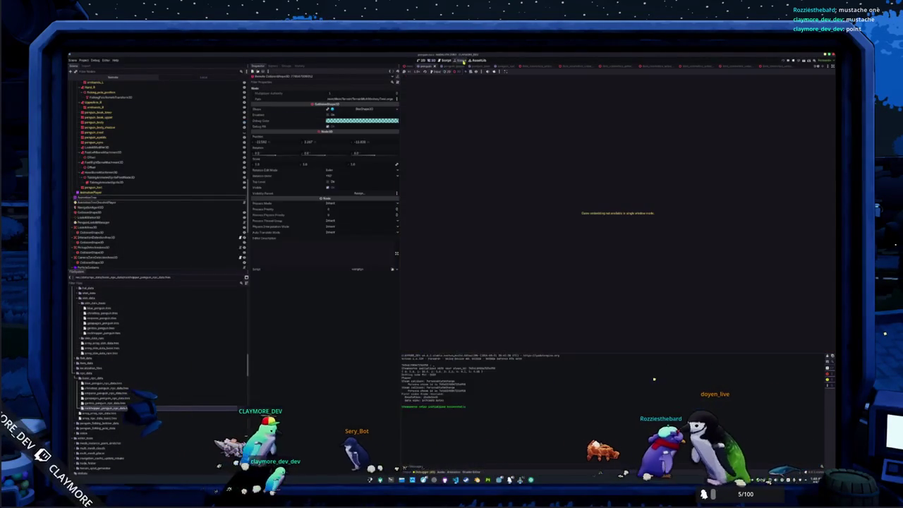
click(463, 61)
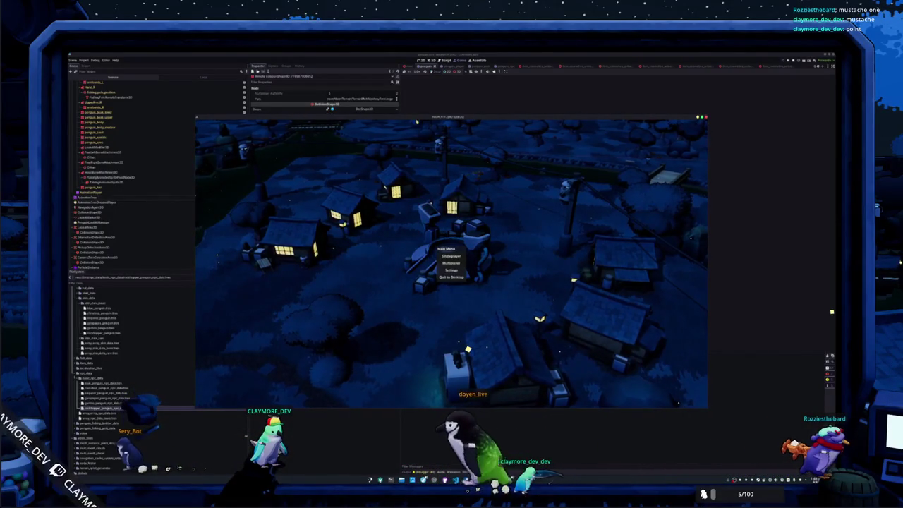
click(498, 71)
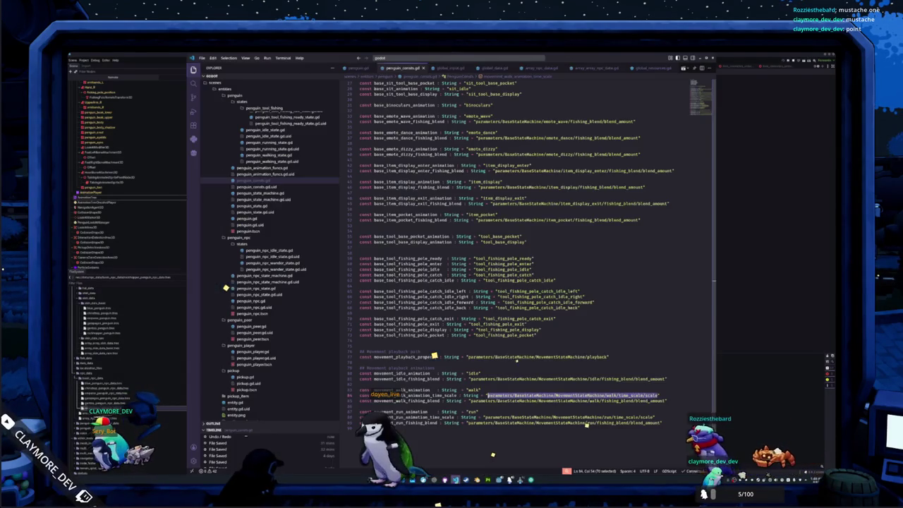
key(alt+Tab)
Close the extra script tabs and open global_data.gd via quick file search
click(466, 67)
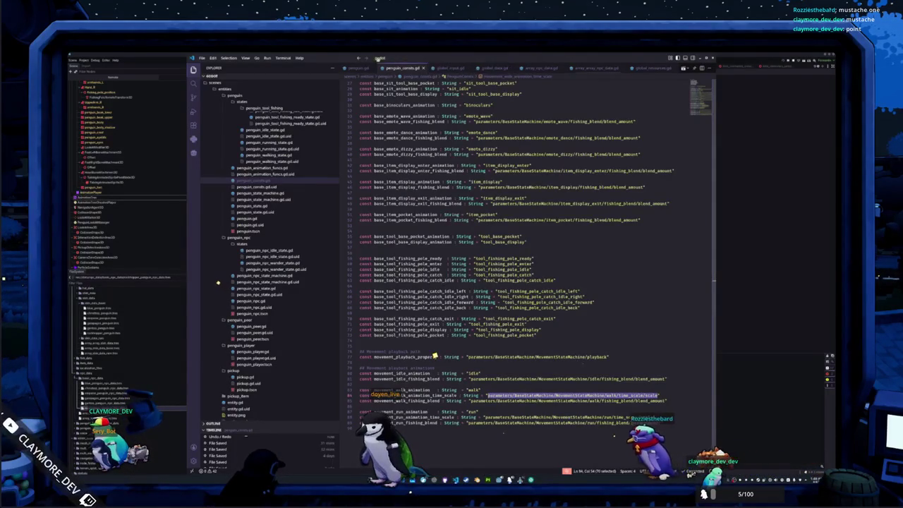
click(466, 68)
click(467, 67)
click(466, 68)
click(415, 55)
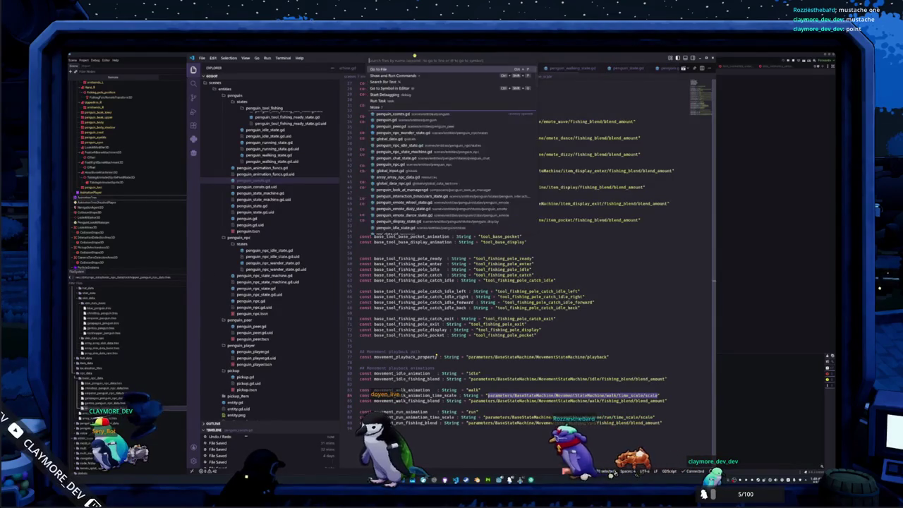
text(global_d)
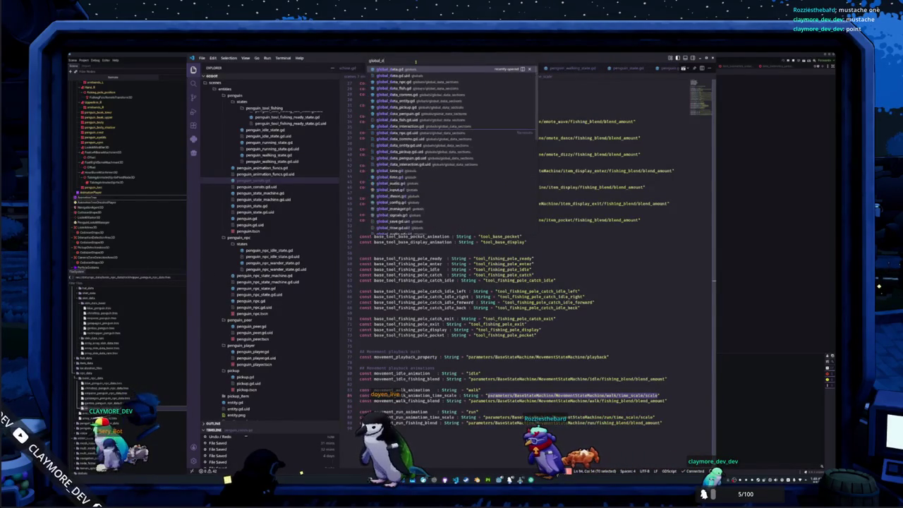
key(Return)
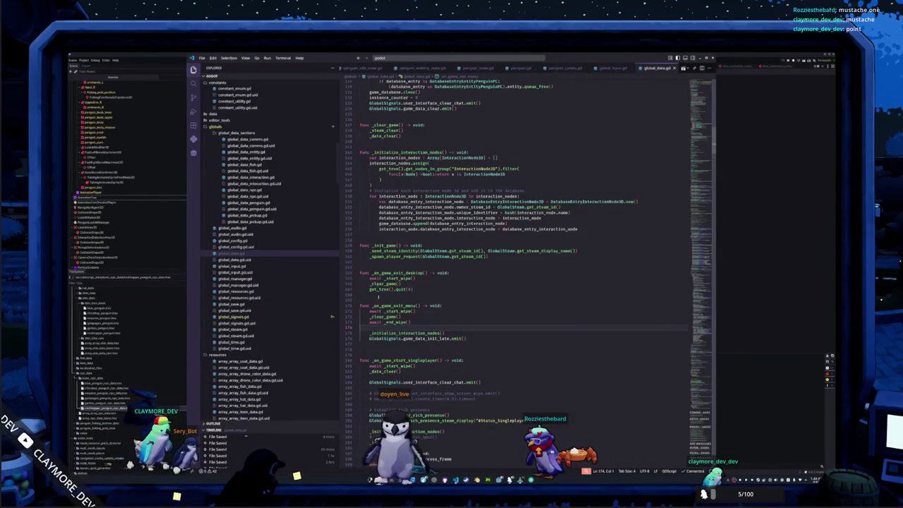
Paste the two init lines into _ready(), delete the duplicate _initialize_interaction_nodes() line, and run the game
drag(369, 332, 466, 338)
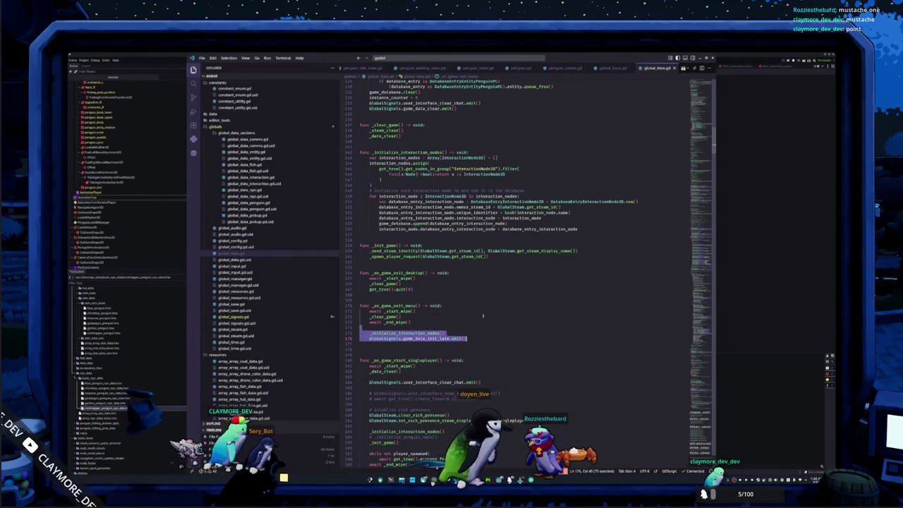
scroll(466, 338, up, 5)
scroll(473, 295, up, 12)
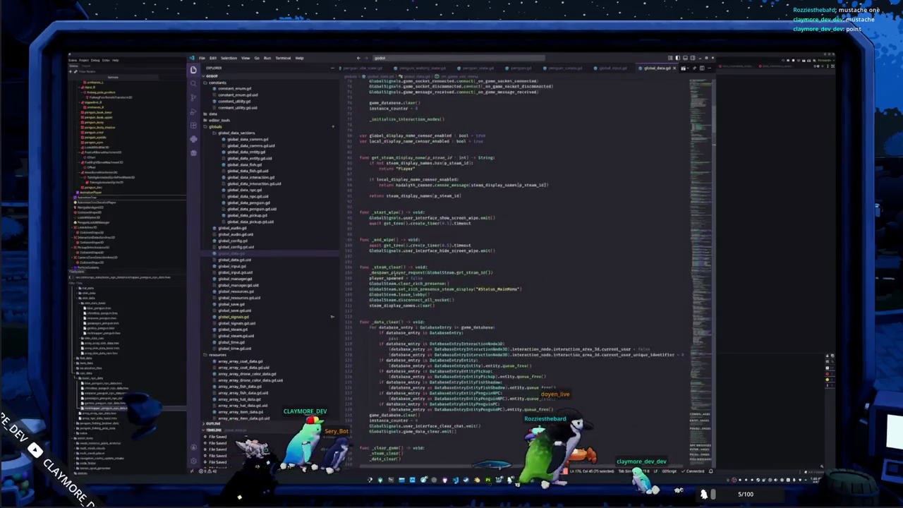
scroll(473, 295, up, 6)
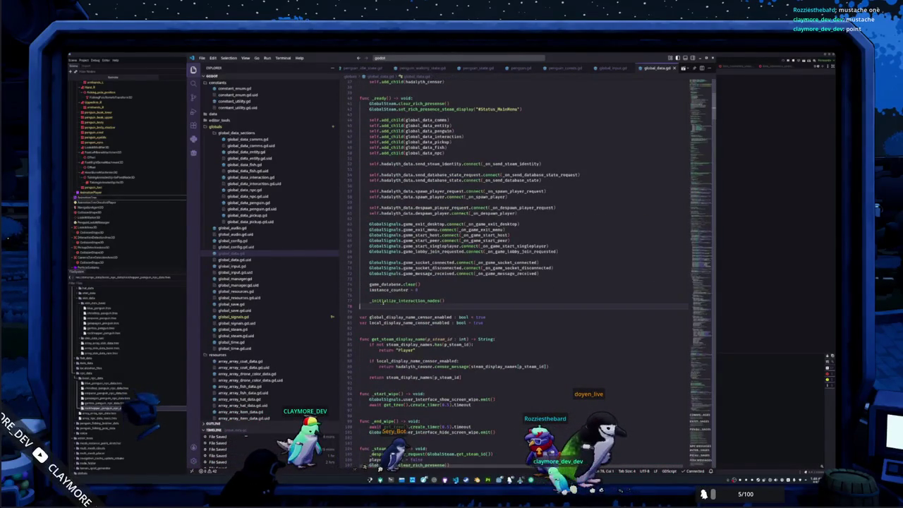
key(ctrl+v)
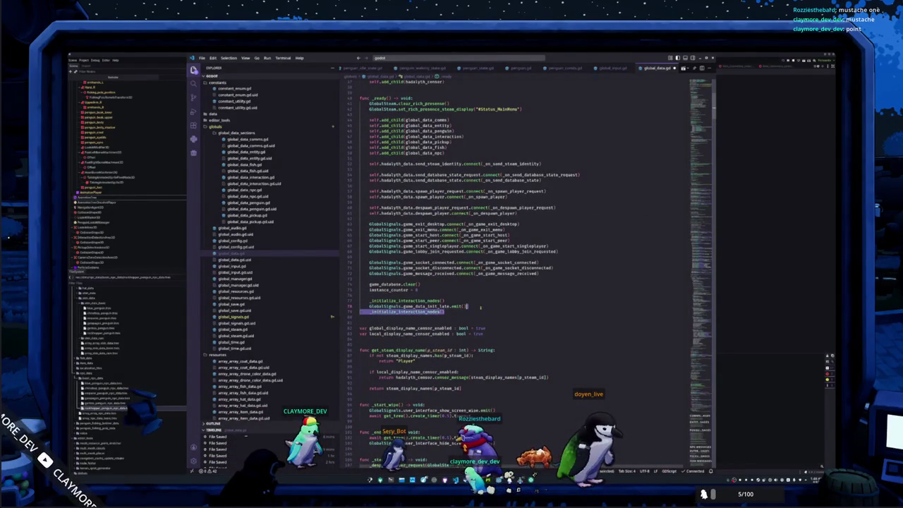
scroll(480, 307, up, 1)
key(BackSpace)
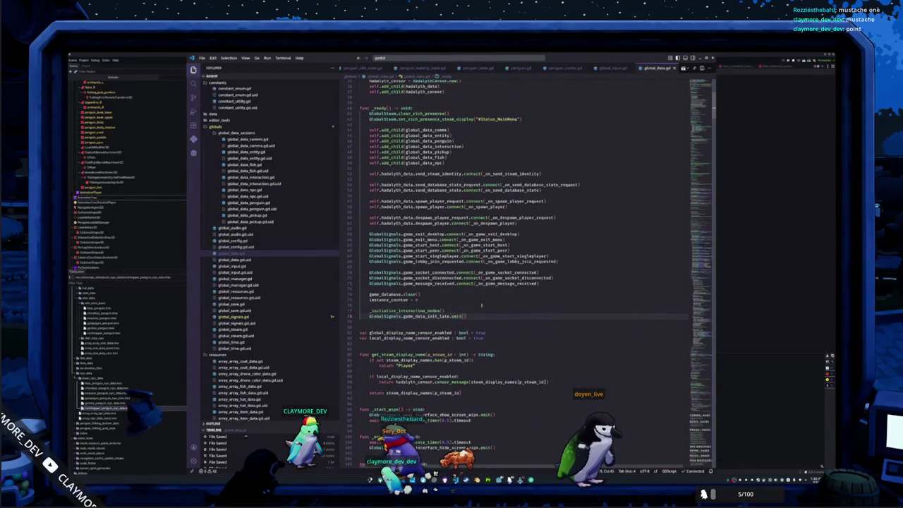
key(F5)
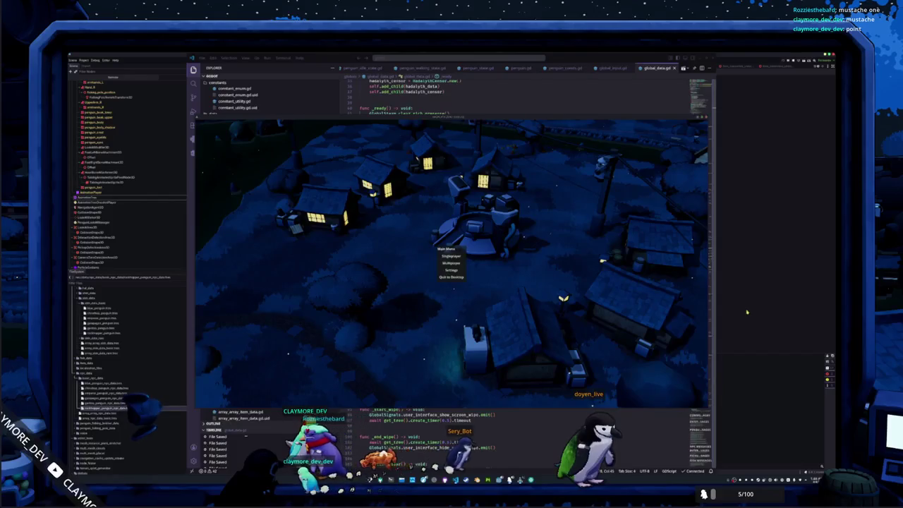
Restart the game, start a Singleplayer session, then stop and relaunch it into the night village
key(F8)
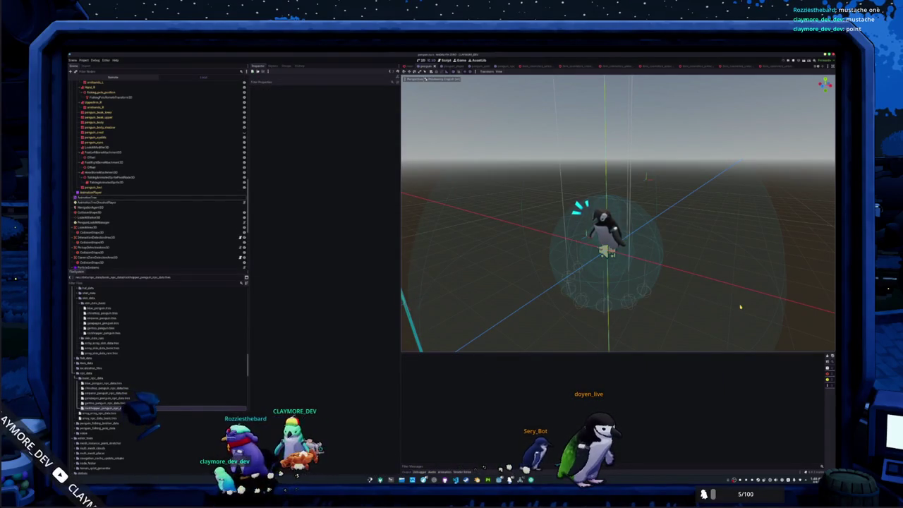
key(F5)
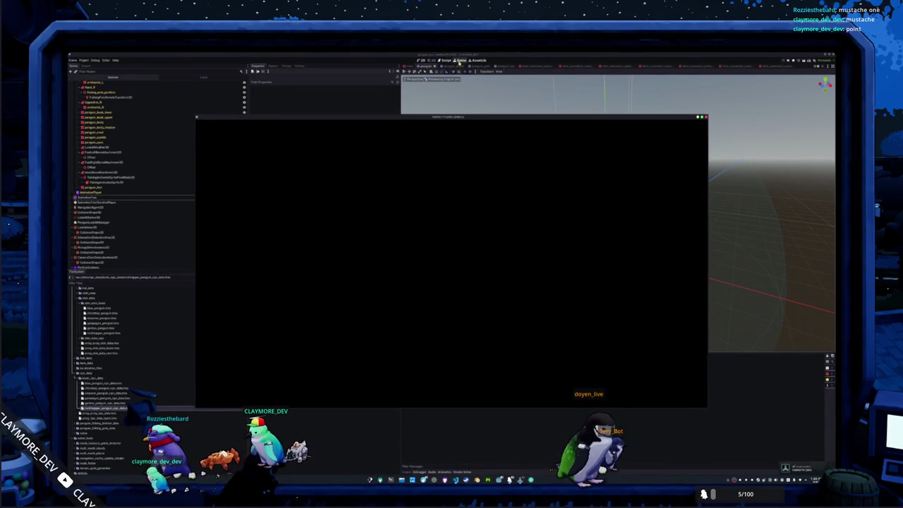
click(458, 61)
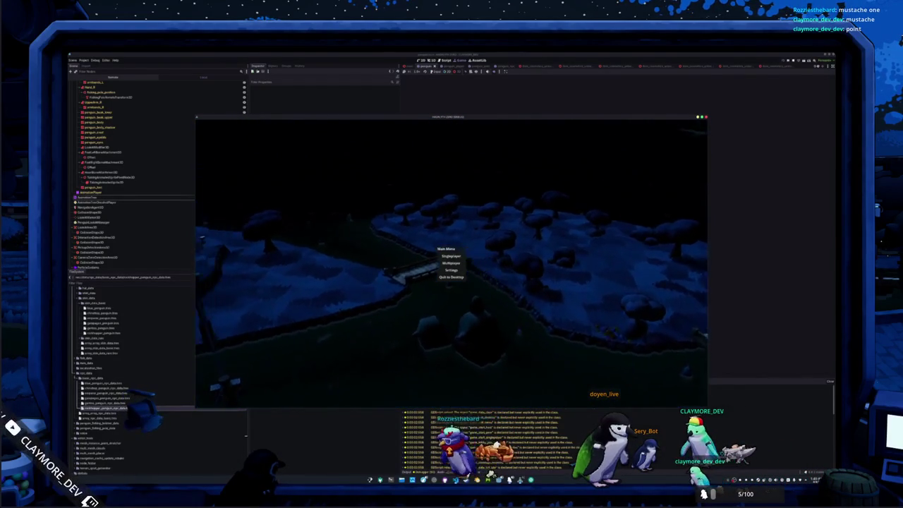
click(472, 74)
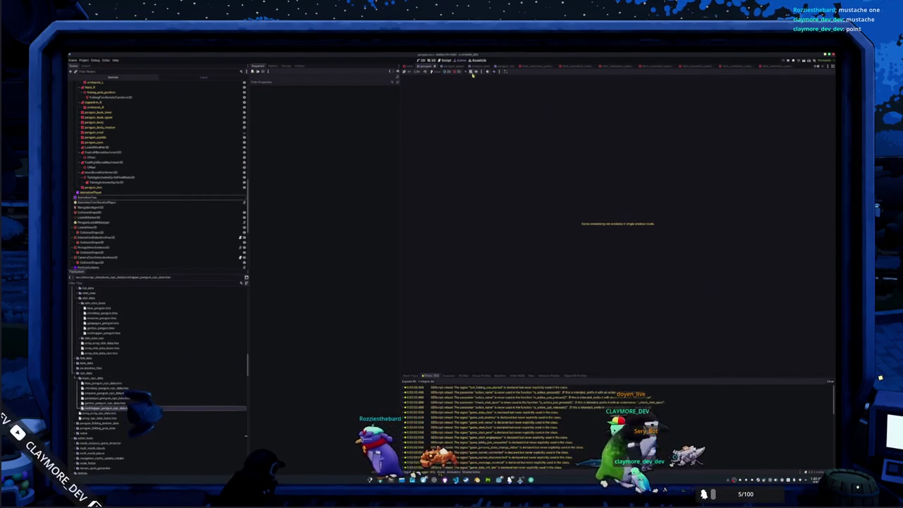
click(496, 73)
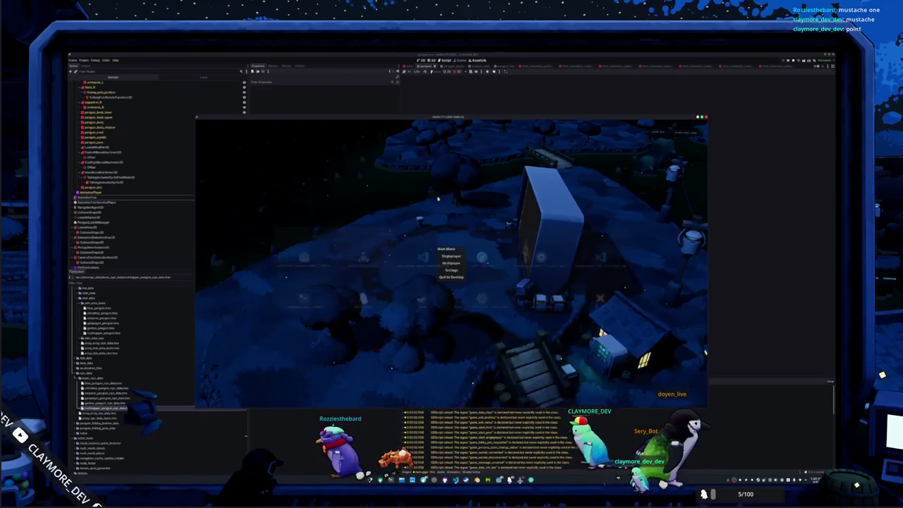
click(453, 256)
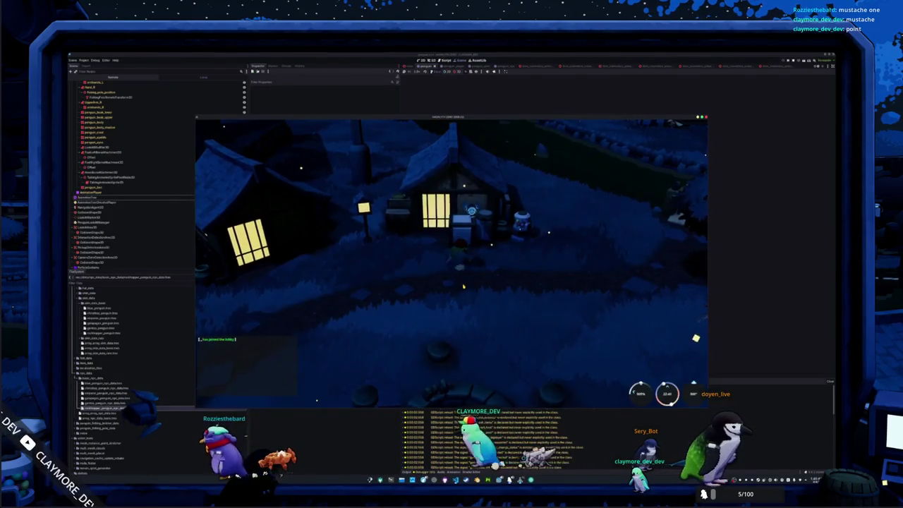
key(F8)
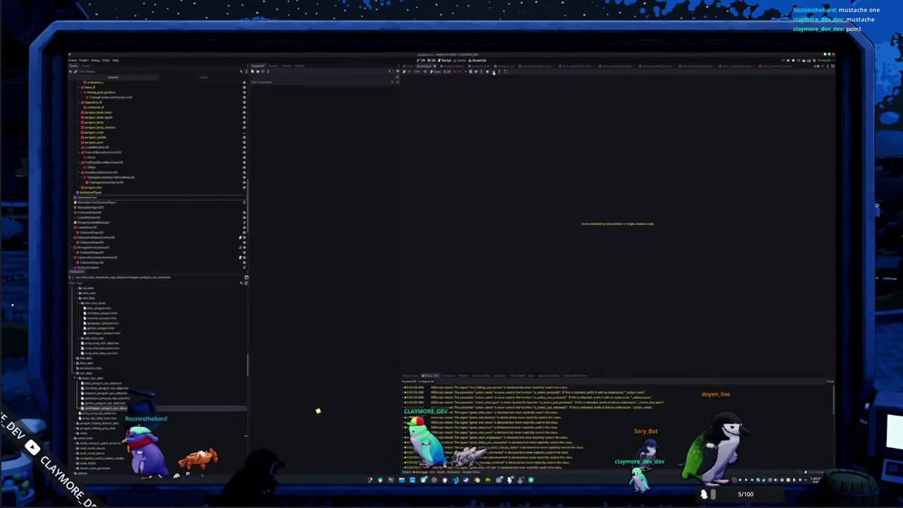
click(494, 73)
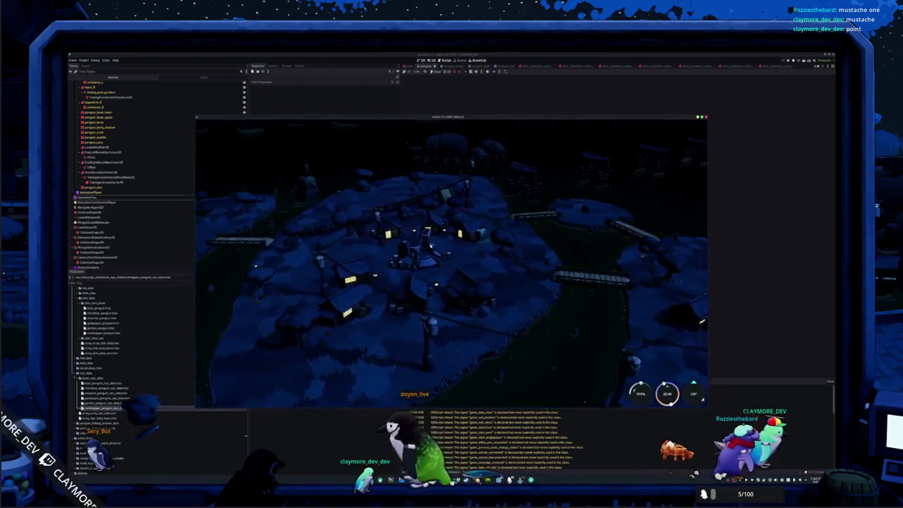
Stop the test run with F8, relaunch with F5, then switch to VS Code
key(F8)
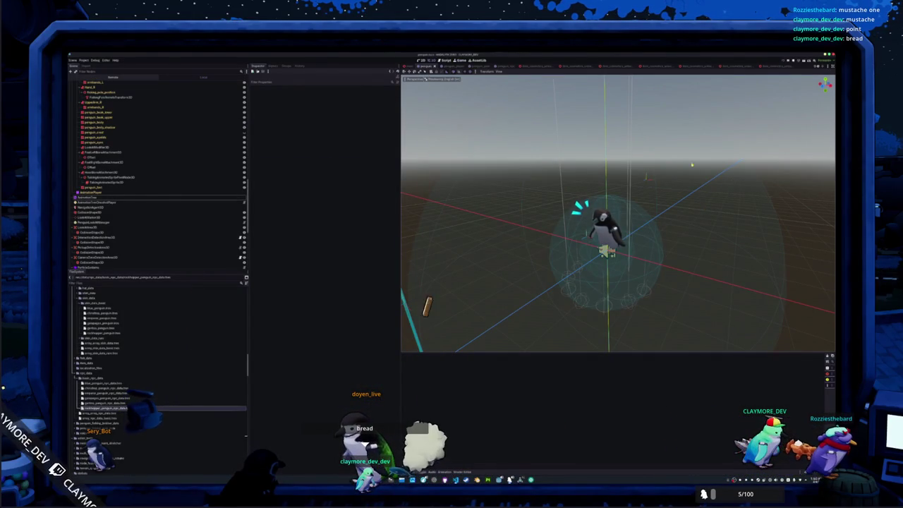
key(F5)
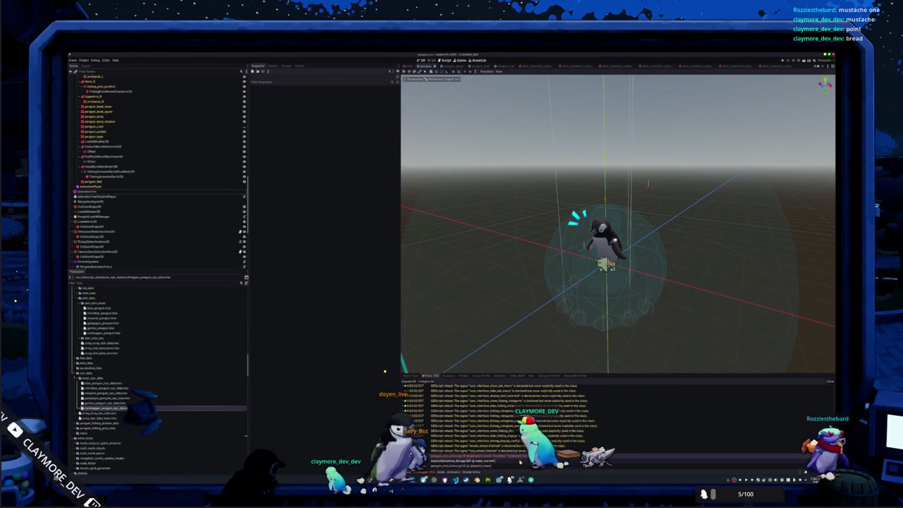
key(alt+Tab)
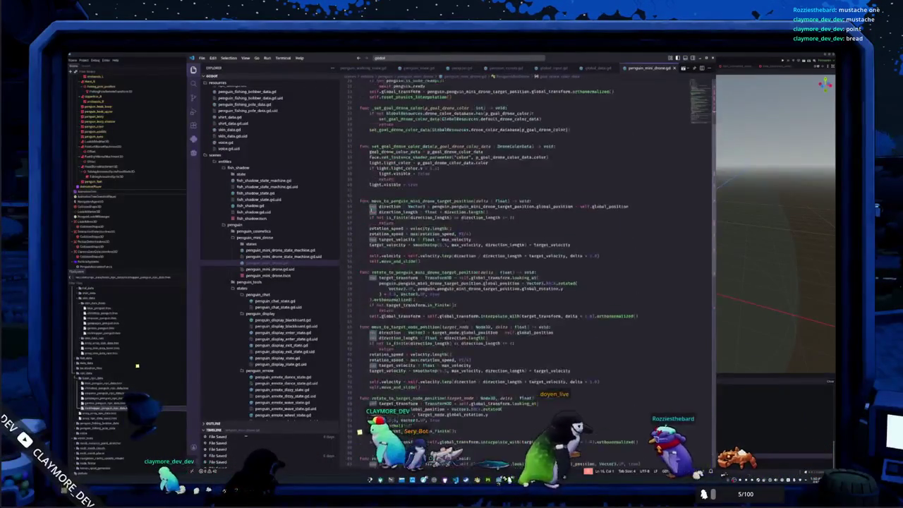
In global_data.gd, add a line above the game_data_init_late emit and start typing get_tree().physics_frame
click(592, 68)
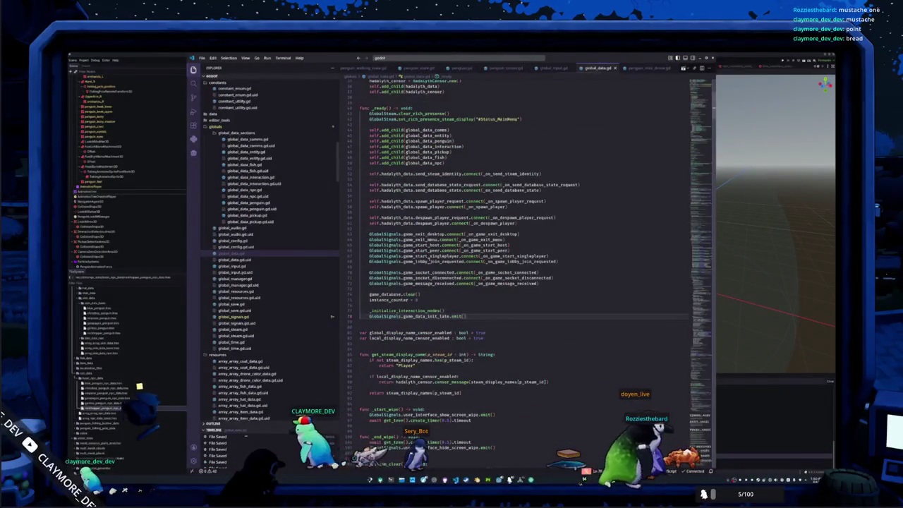
double_click(384, 316)
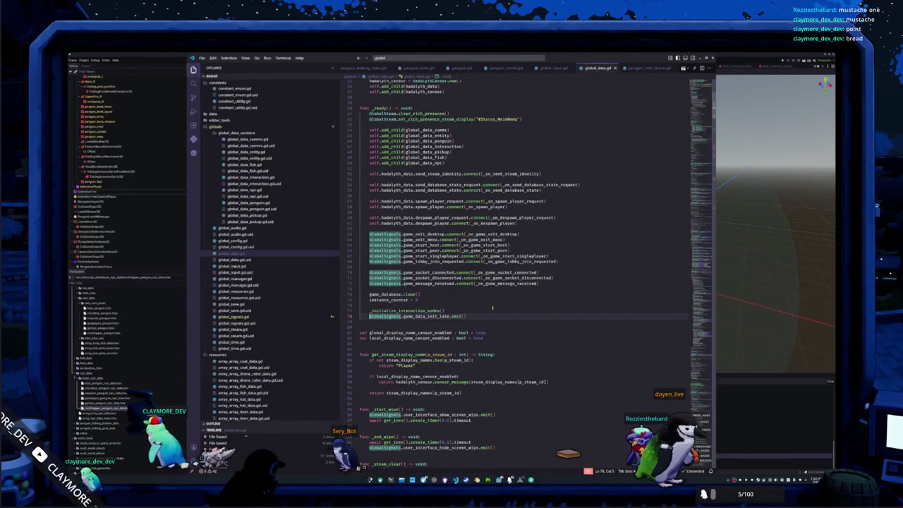
key(ctrl+shift+Return)
text(await)
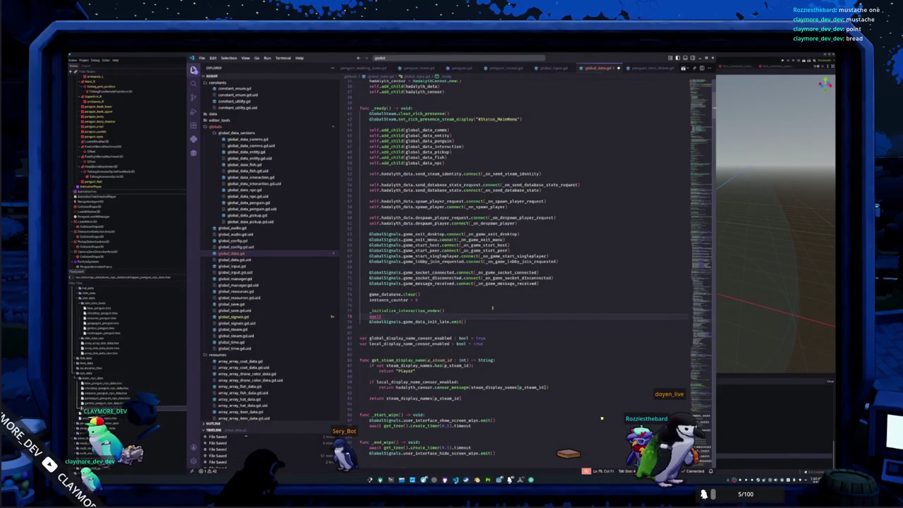
text(get_tree().)
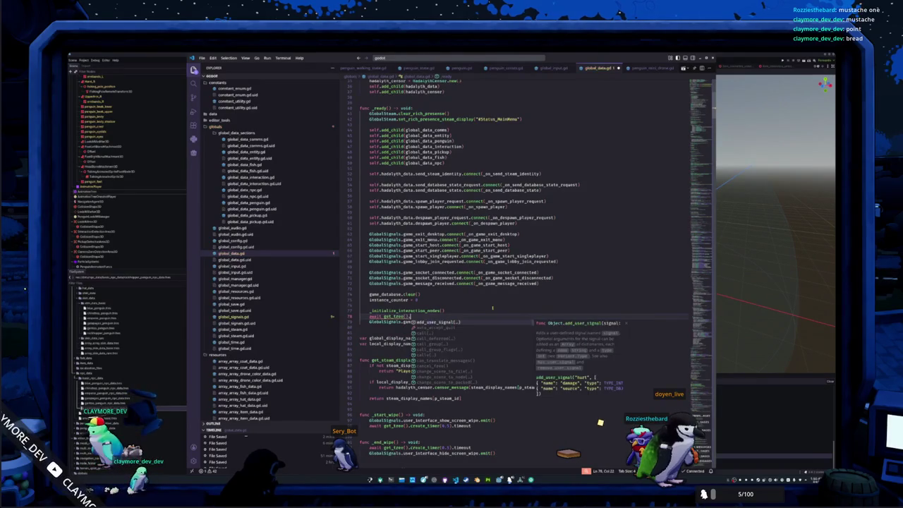
text(physics_frame)
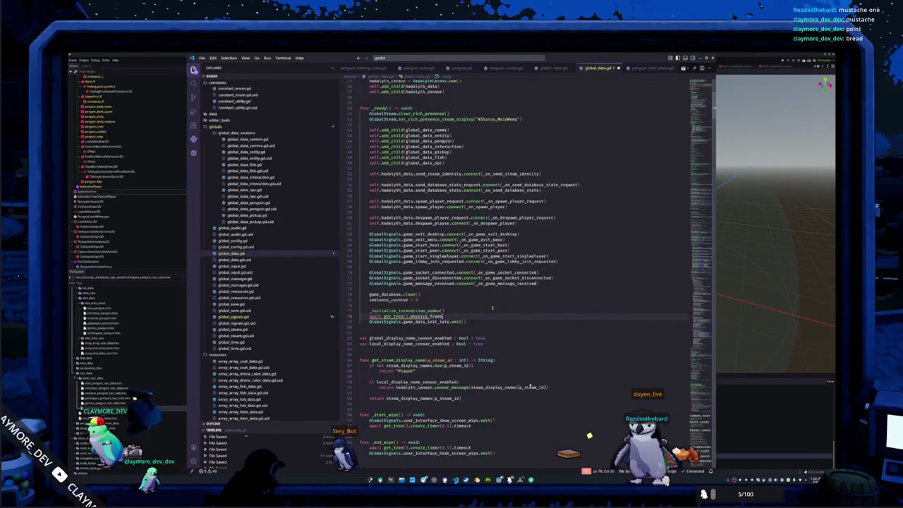
Run the game from Godot, restart it, enter the village via Singleplayer, then stop and relaunch
key(alt+Tab)
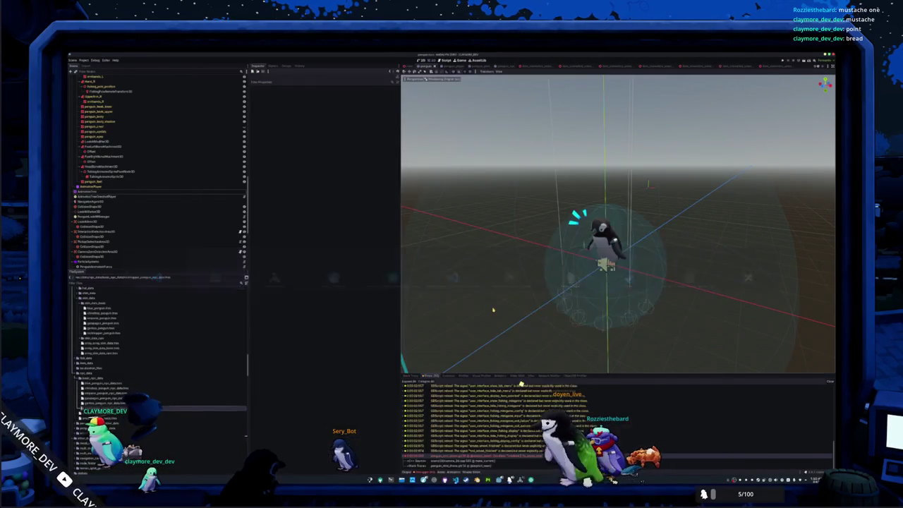
key(F5)
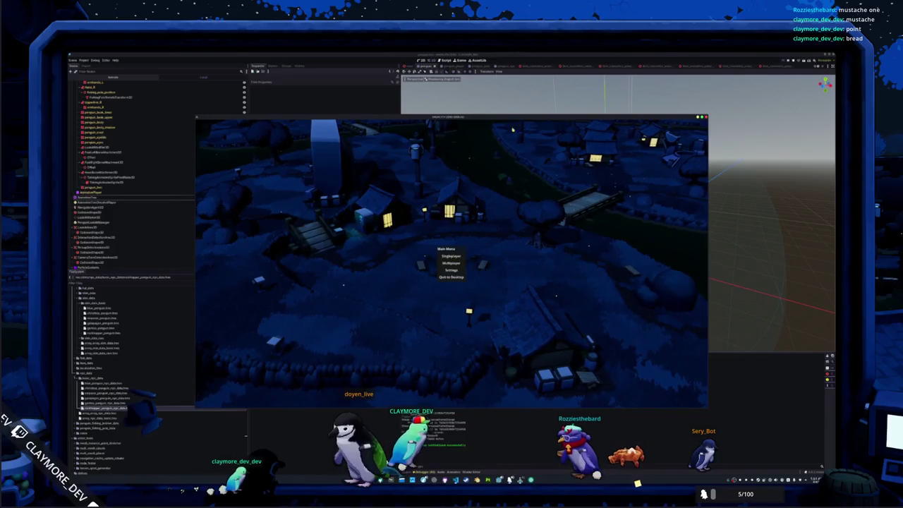
click(459, 73)
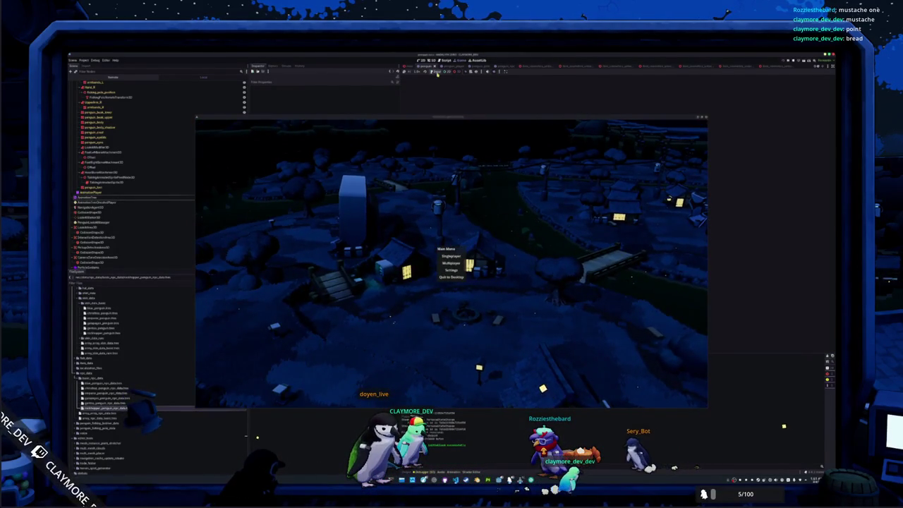
click(482, 74)
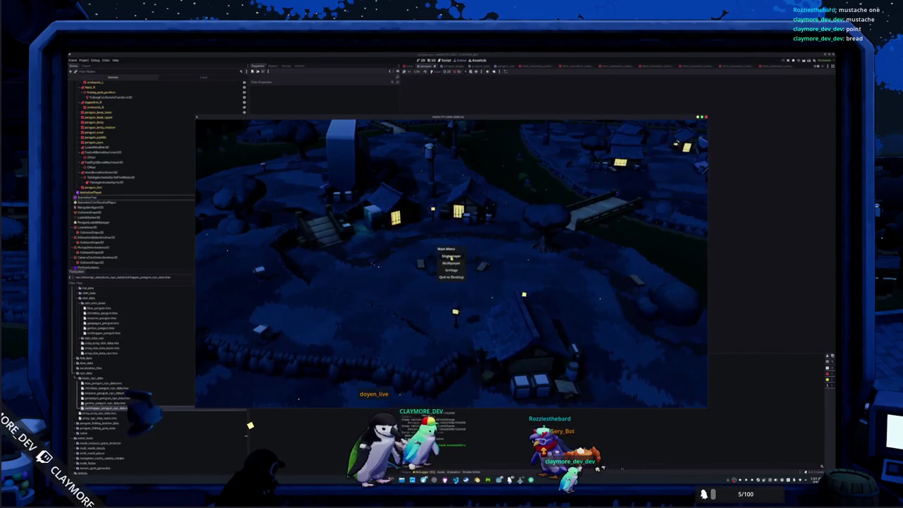
click(451, 258)
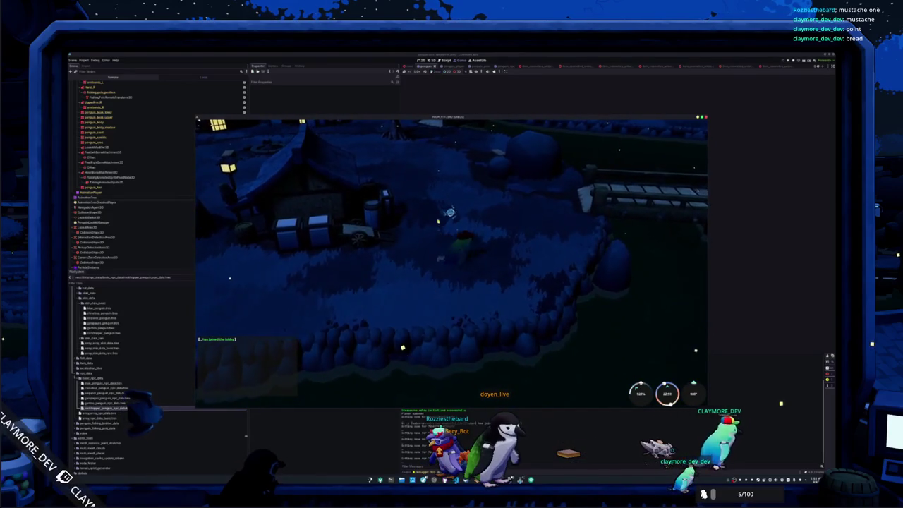
key(F8)
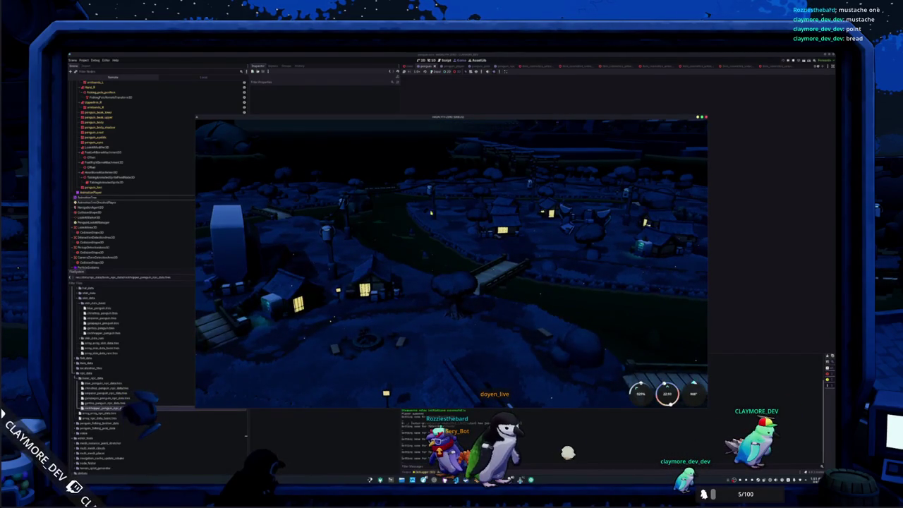
click(498, 73)
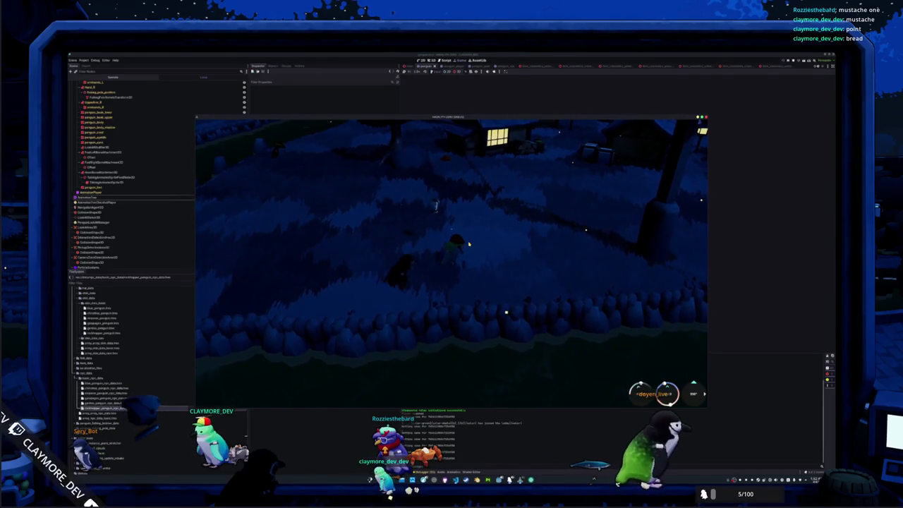
Stop the game and set the PenguinNPC's Walk Time Scale to 1.05 * 0.60
key(F8)
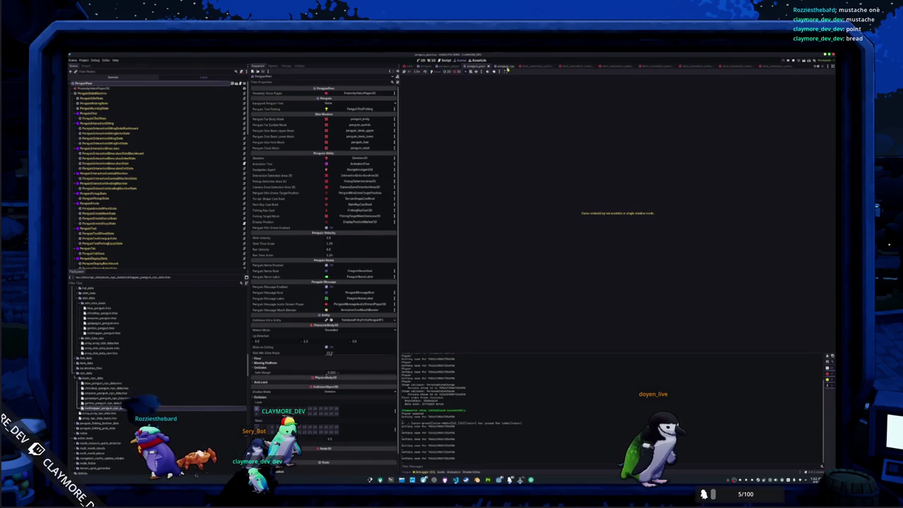
click(160, 85)
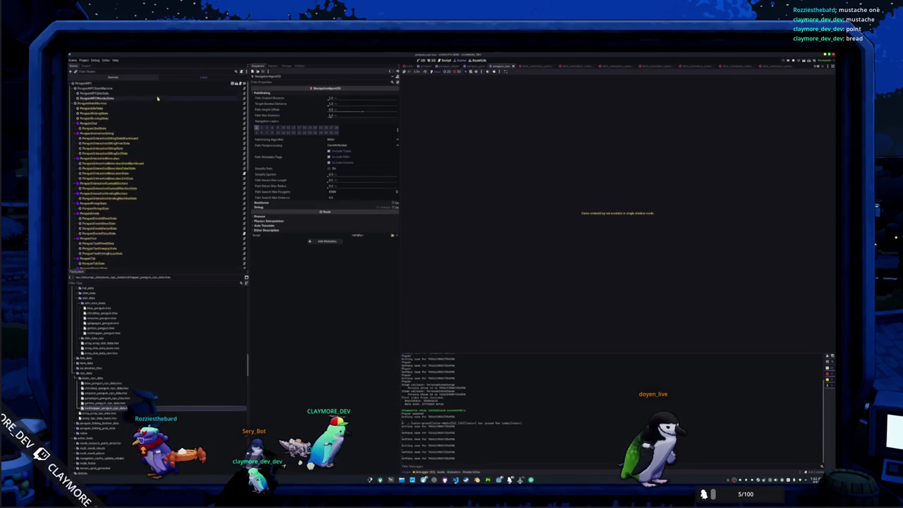
click(160, 85)
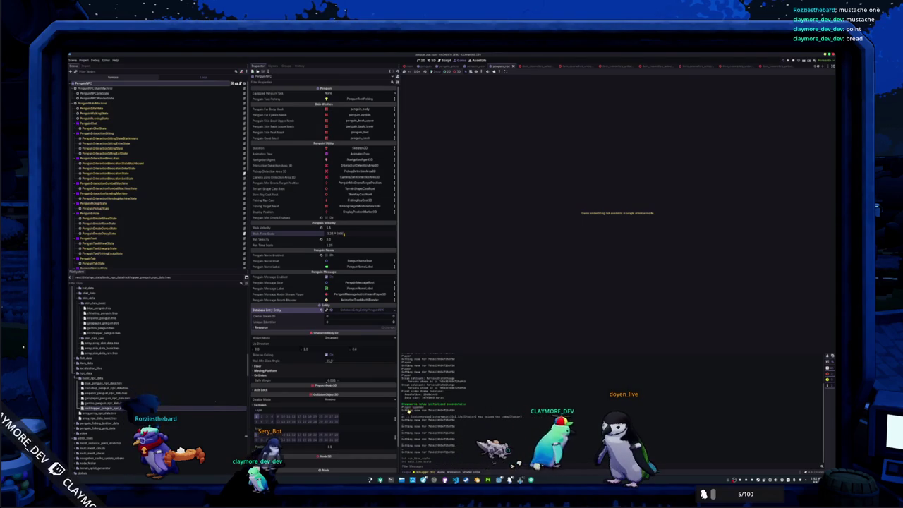
key(Return)
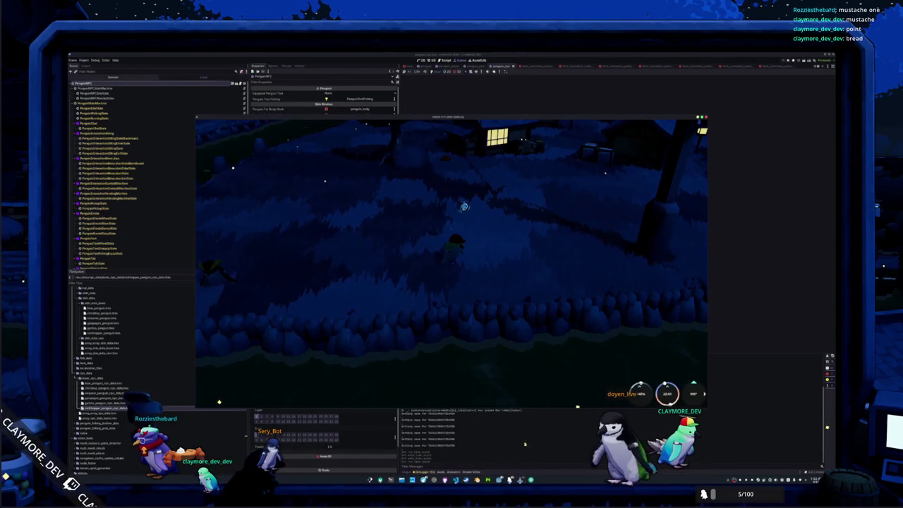
Return to the main menu, relaunch with F5, and rejoin the village via Singleplayer
click(447, 267)
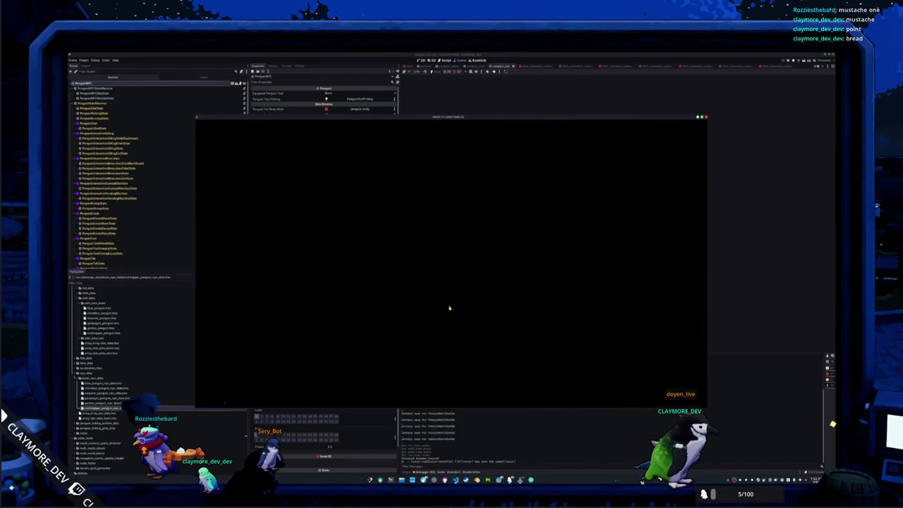
click(454, 258)
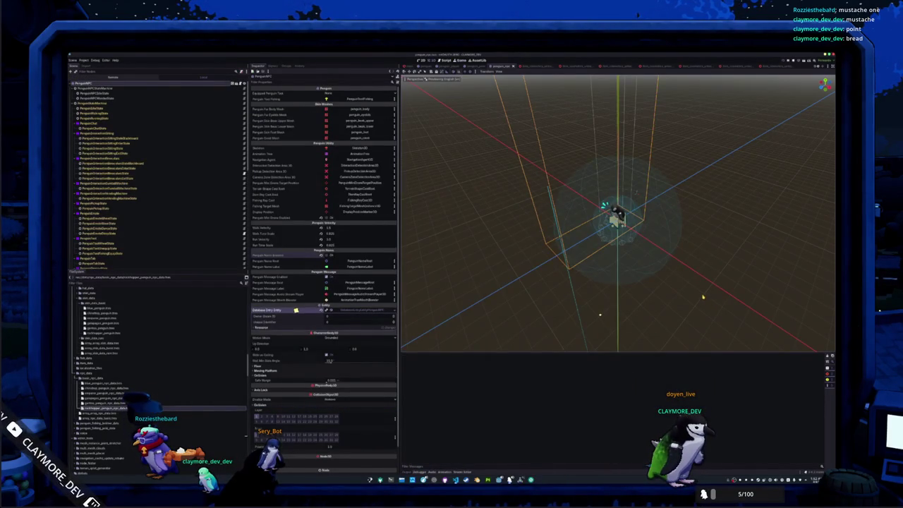
key(F5)
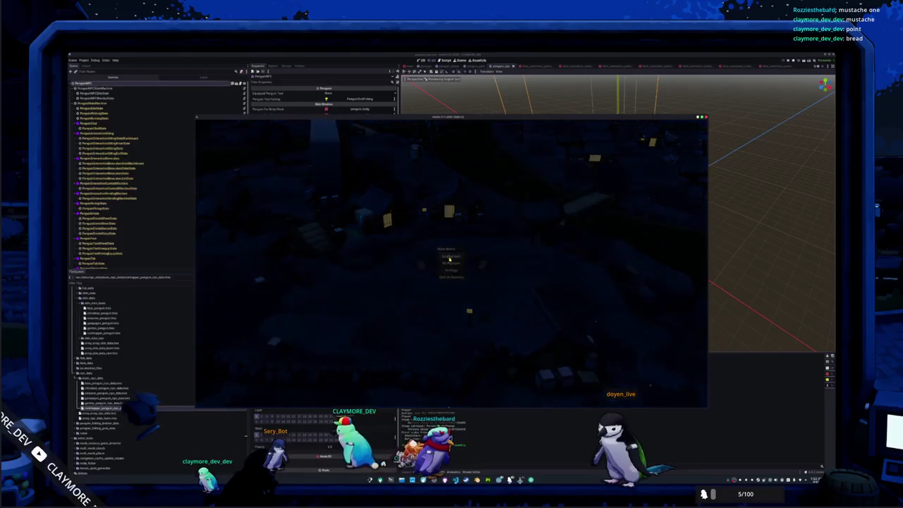
click(450, 258)
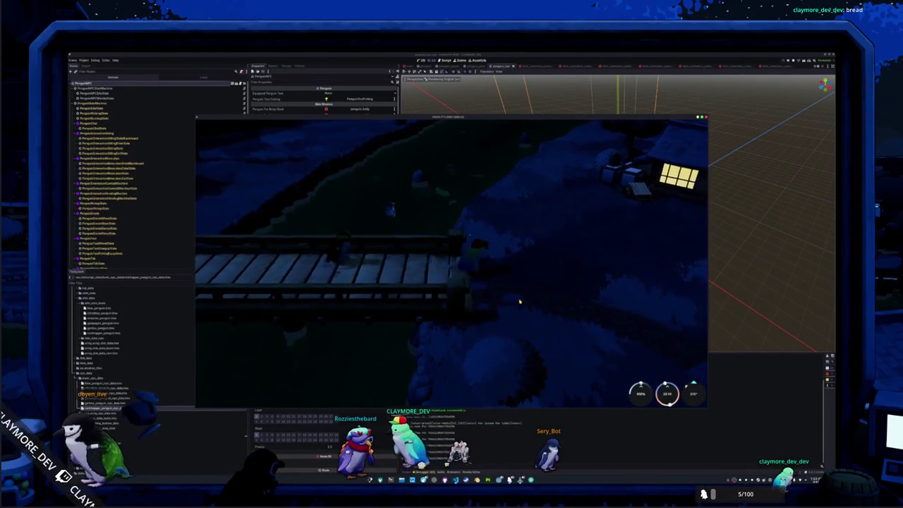
Walk the penguin north and left along the path to the lit house, then widen the camera view
key(w)
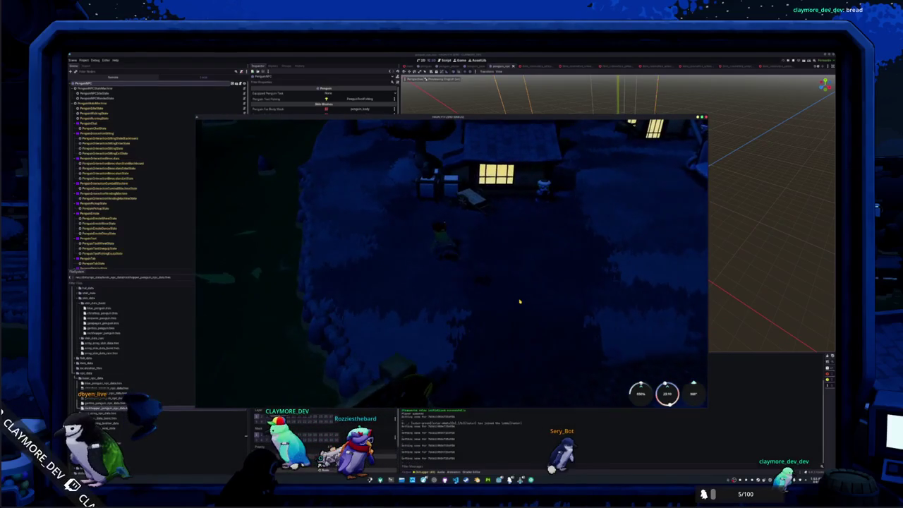
key(w)
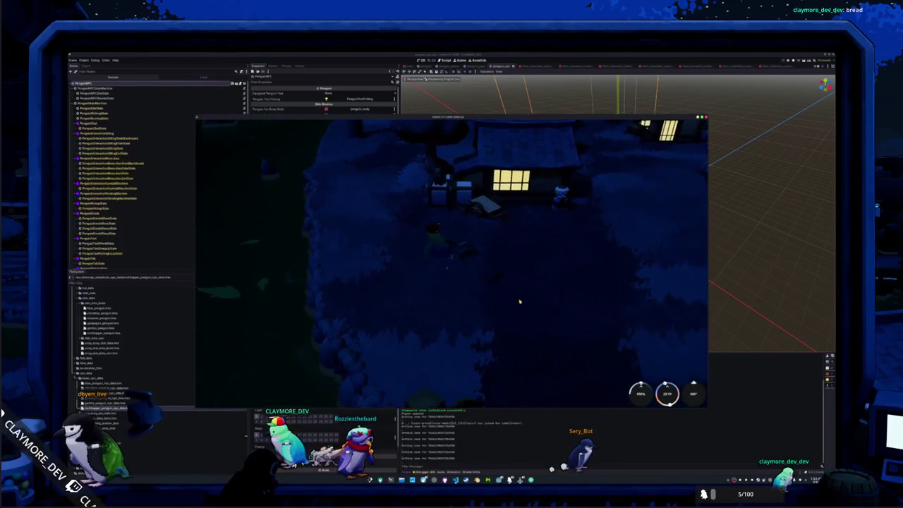
key(a)
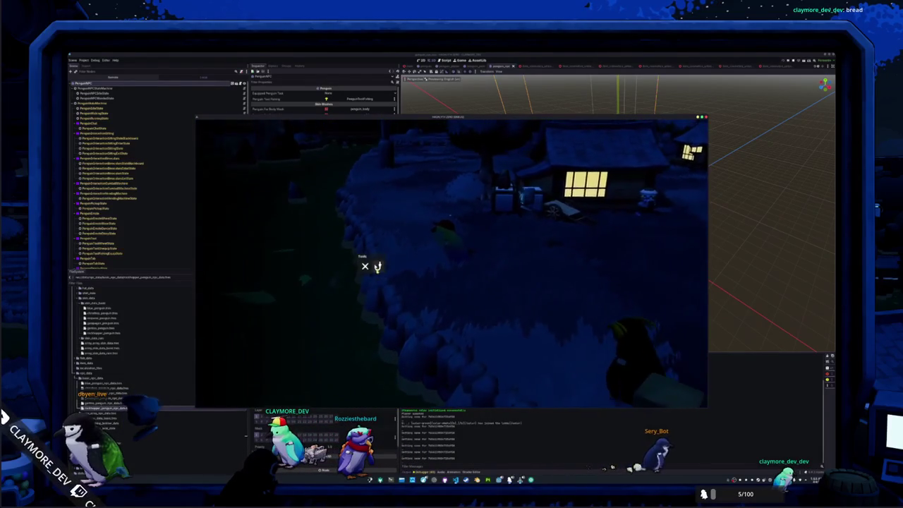
key(a)
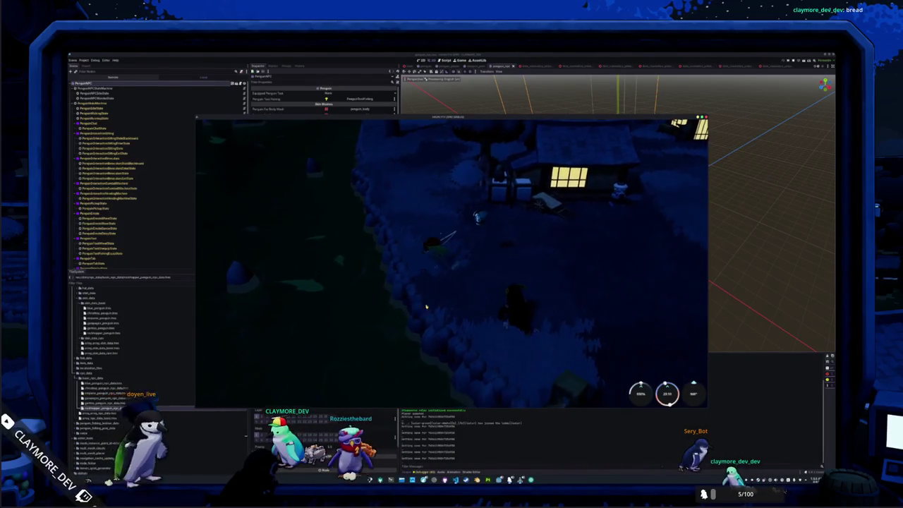
key(a)
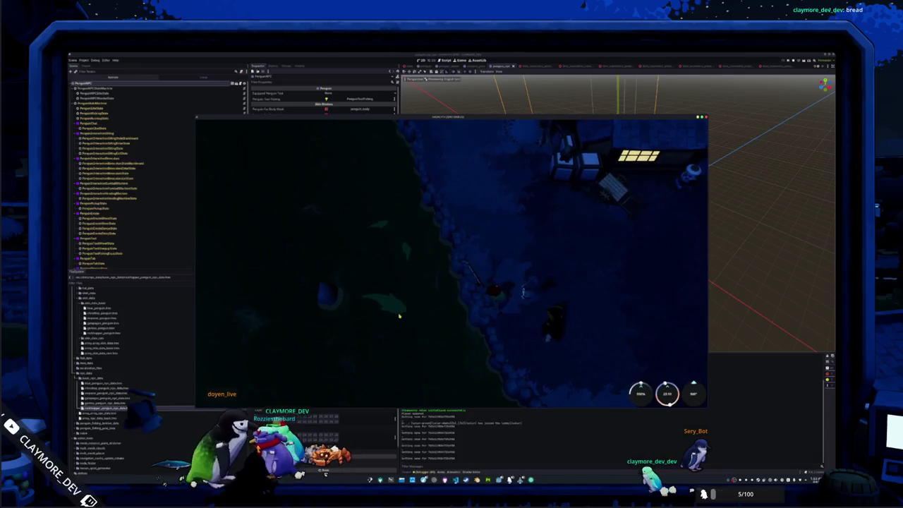
key(w)
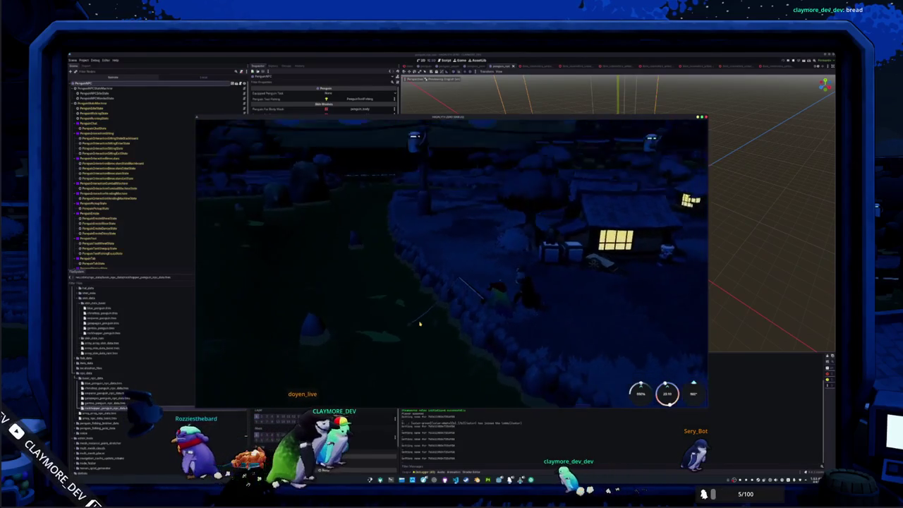
key(s)
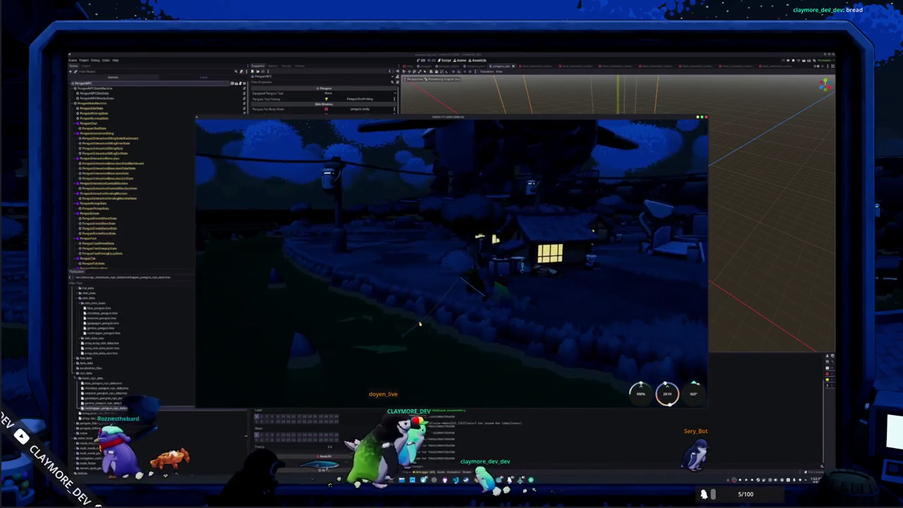
key(s)
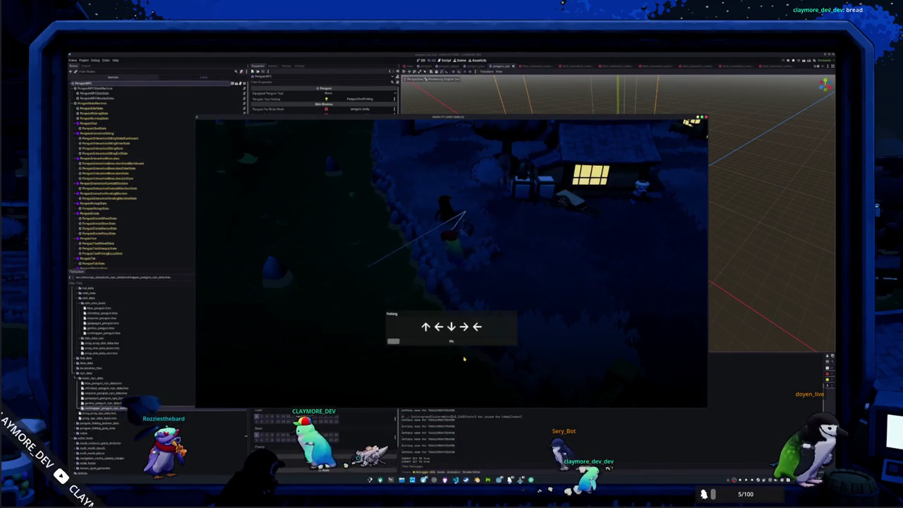
Match the arrows of the first fishing sequences: Up, Left, Down, Right, Left, Up, Down, Right
key(Up)
key(Left)
key(Down)
key(Right)
key(Left)
key(Up)
key(Down)
key(Right)
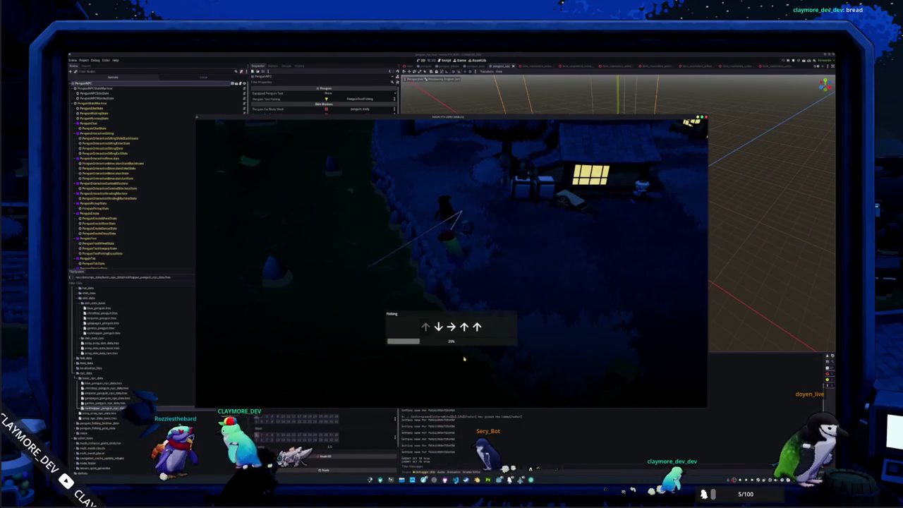
Finish the remaining arrow sequences to land a medium Yellowfin Tuna, then quit to desktop
key(Up)
key(Up)
key(Down)
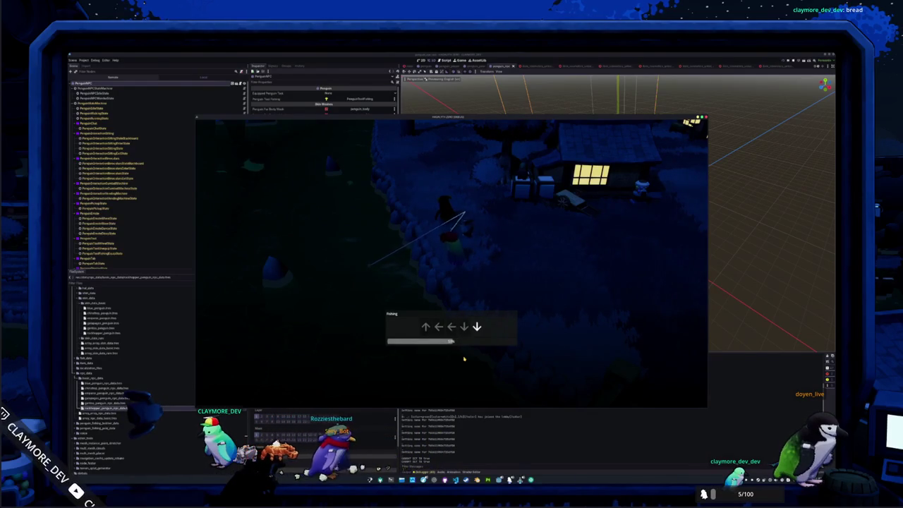
key(Right)
key(Right)
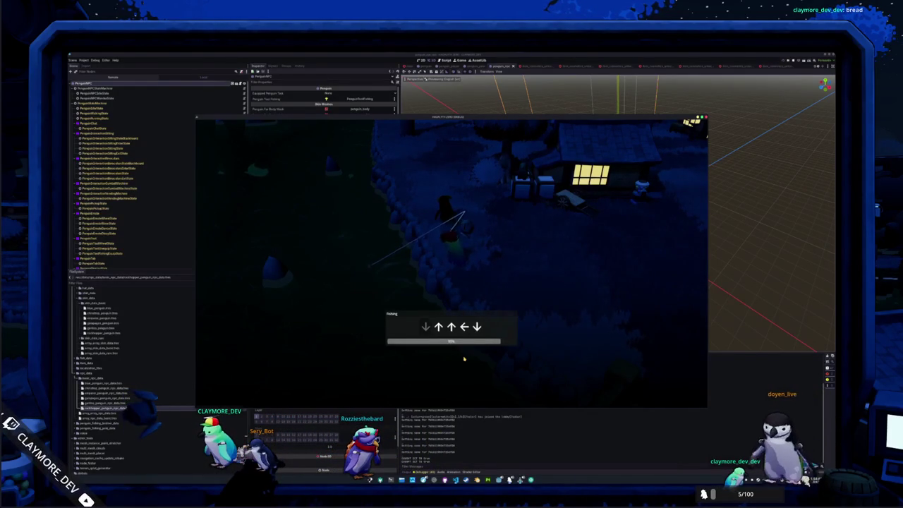
key(Left)
key(Down)
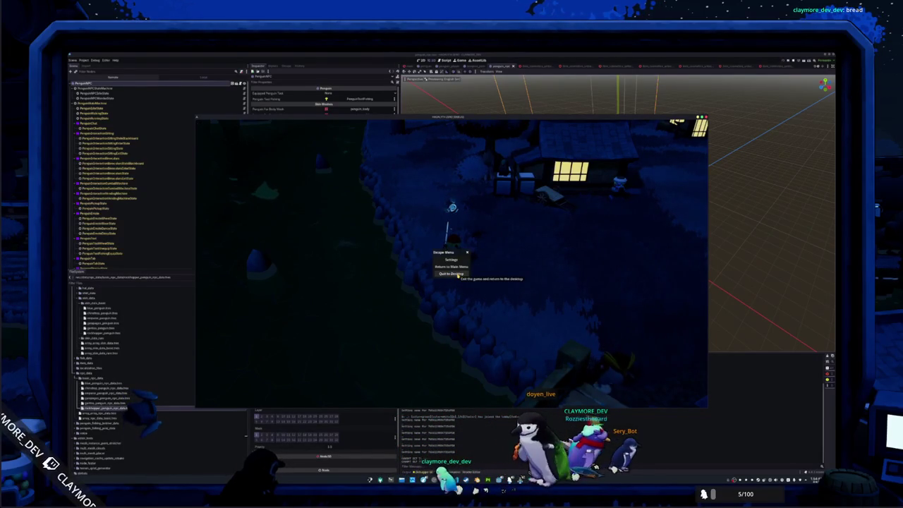
click(458, 274)
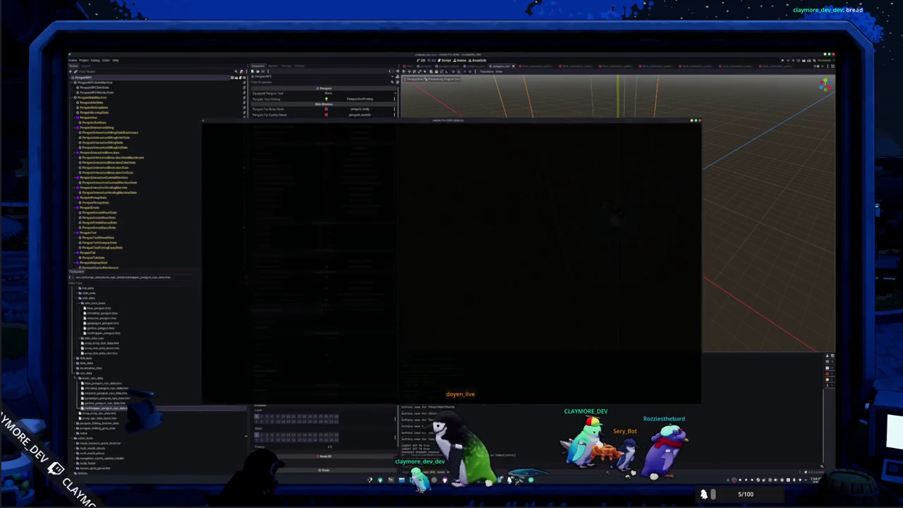